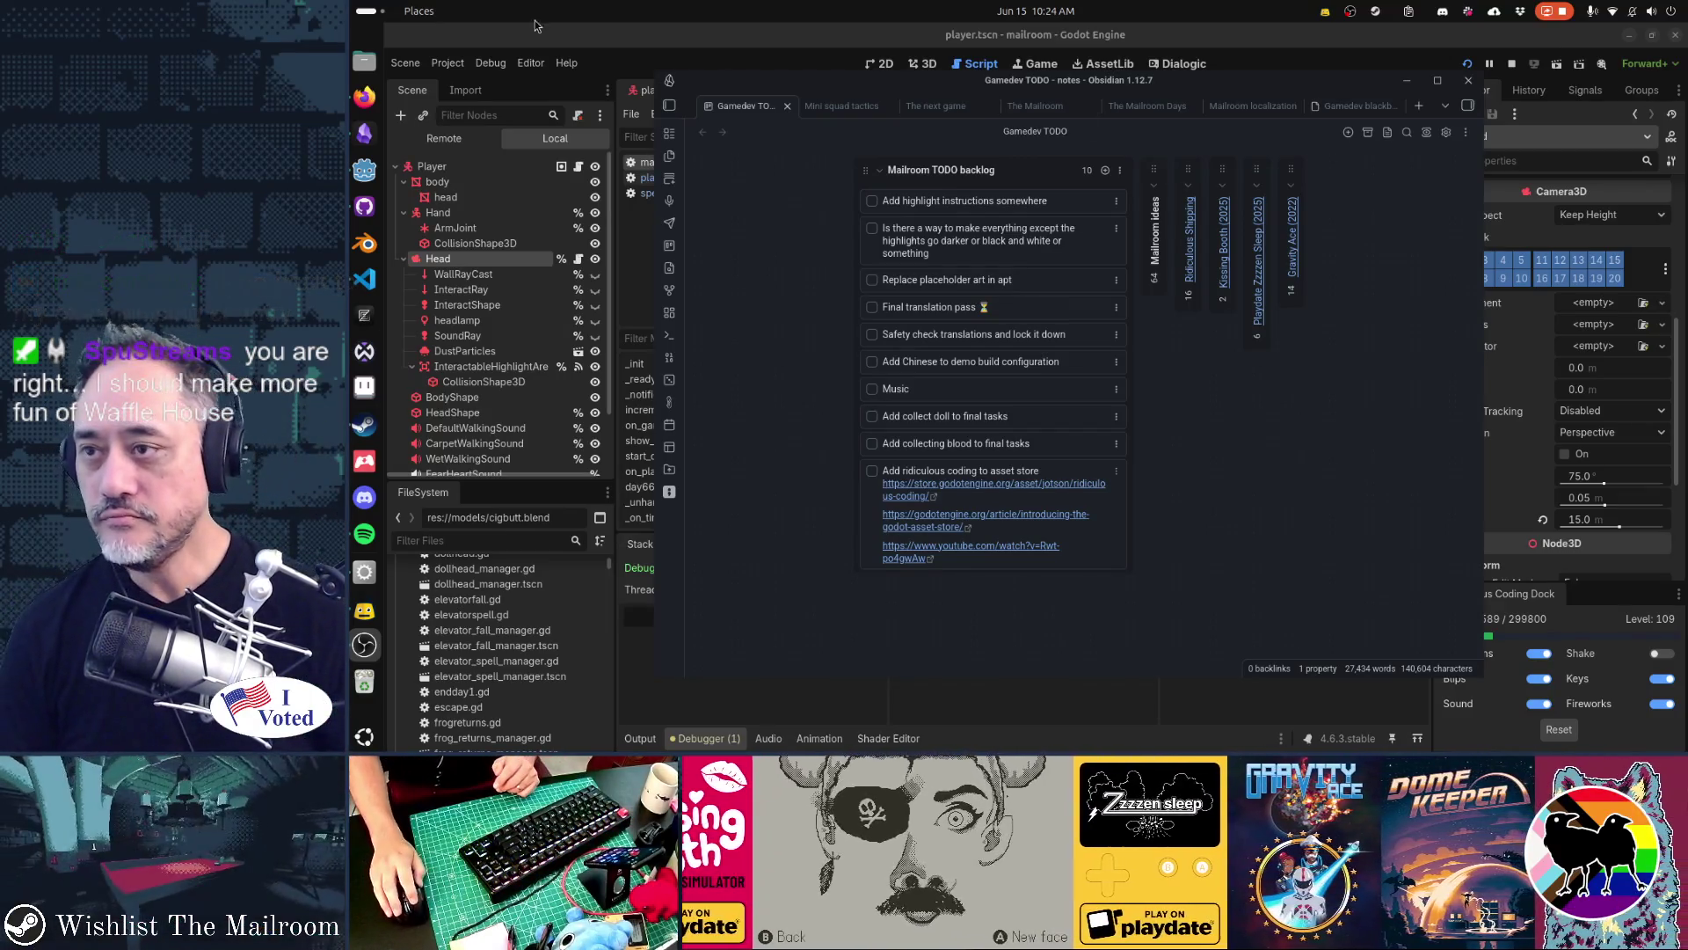
Bring the Godot editor showing main.gd back in front of the Obsidian notes
{"action": "left_click", "coordinate": [678, 57]}
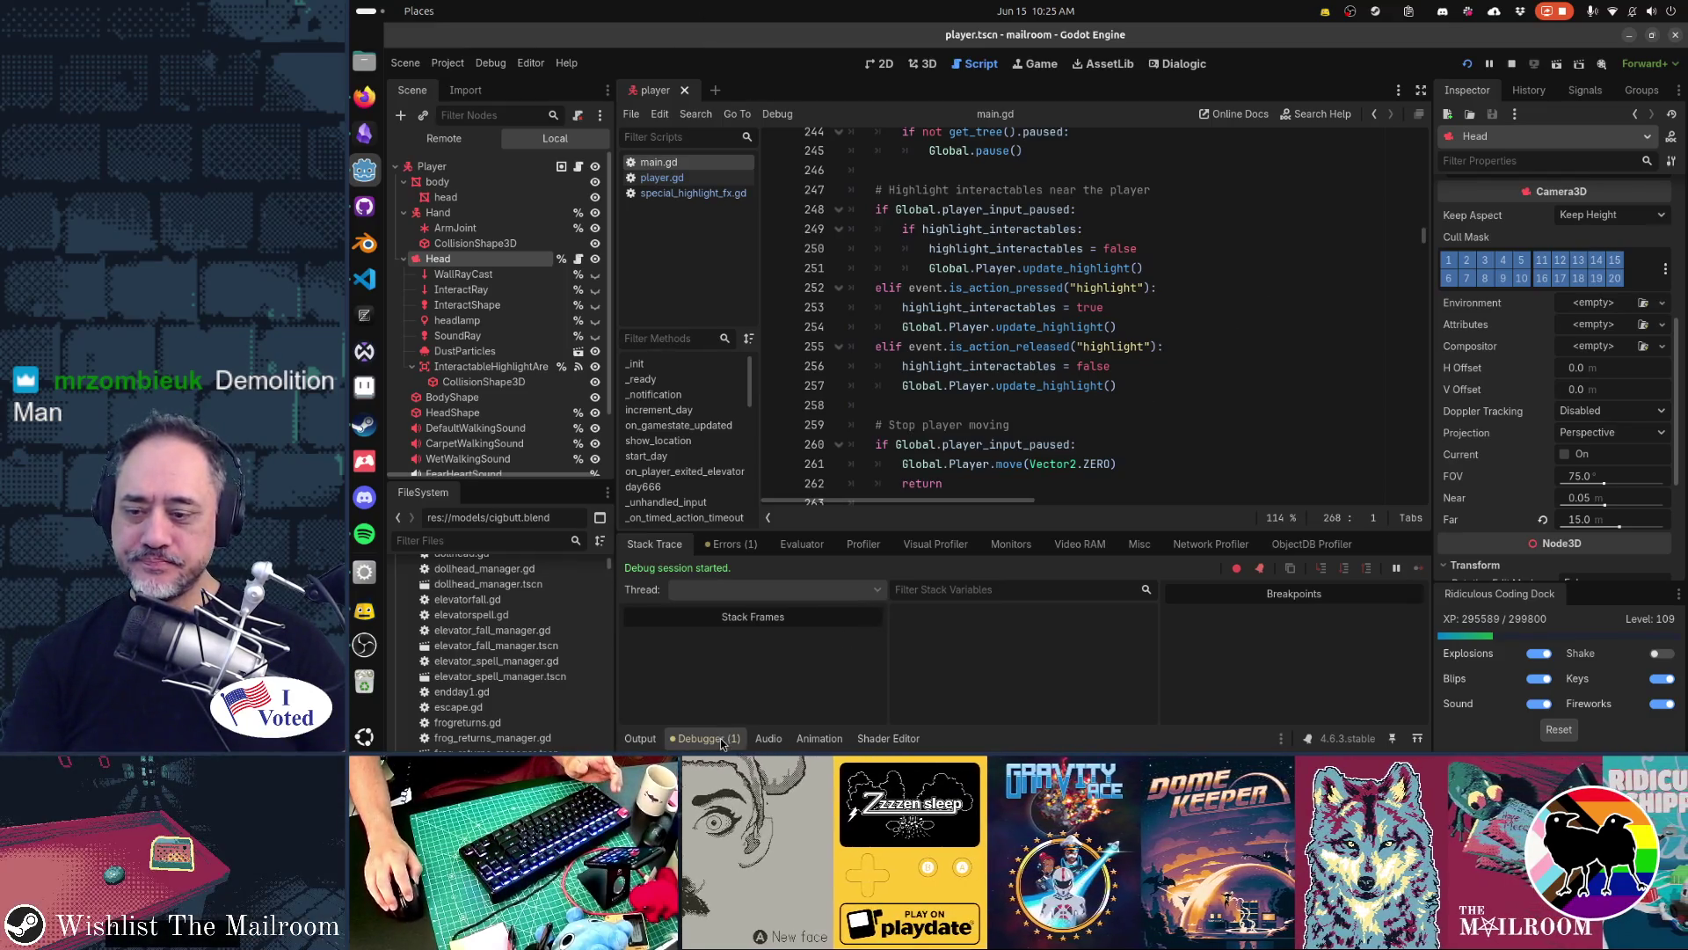
Hide the debugger panel to show more of main.gd, then move to GitHub Desktop's diff
{"action": "key", "text": "ctrl+j"}
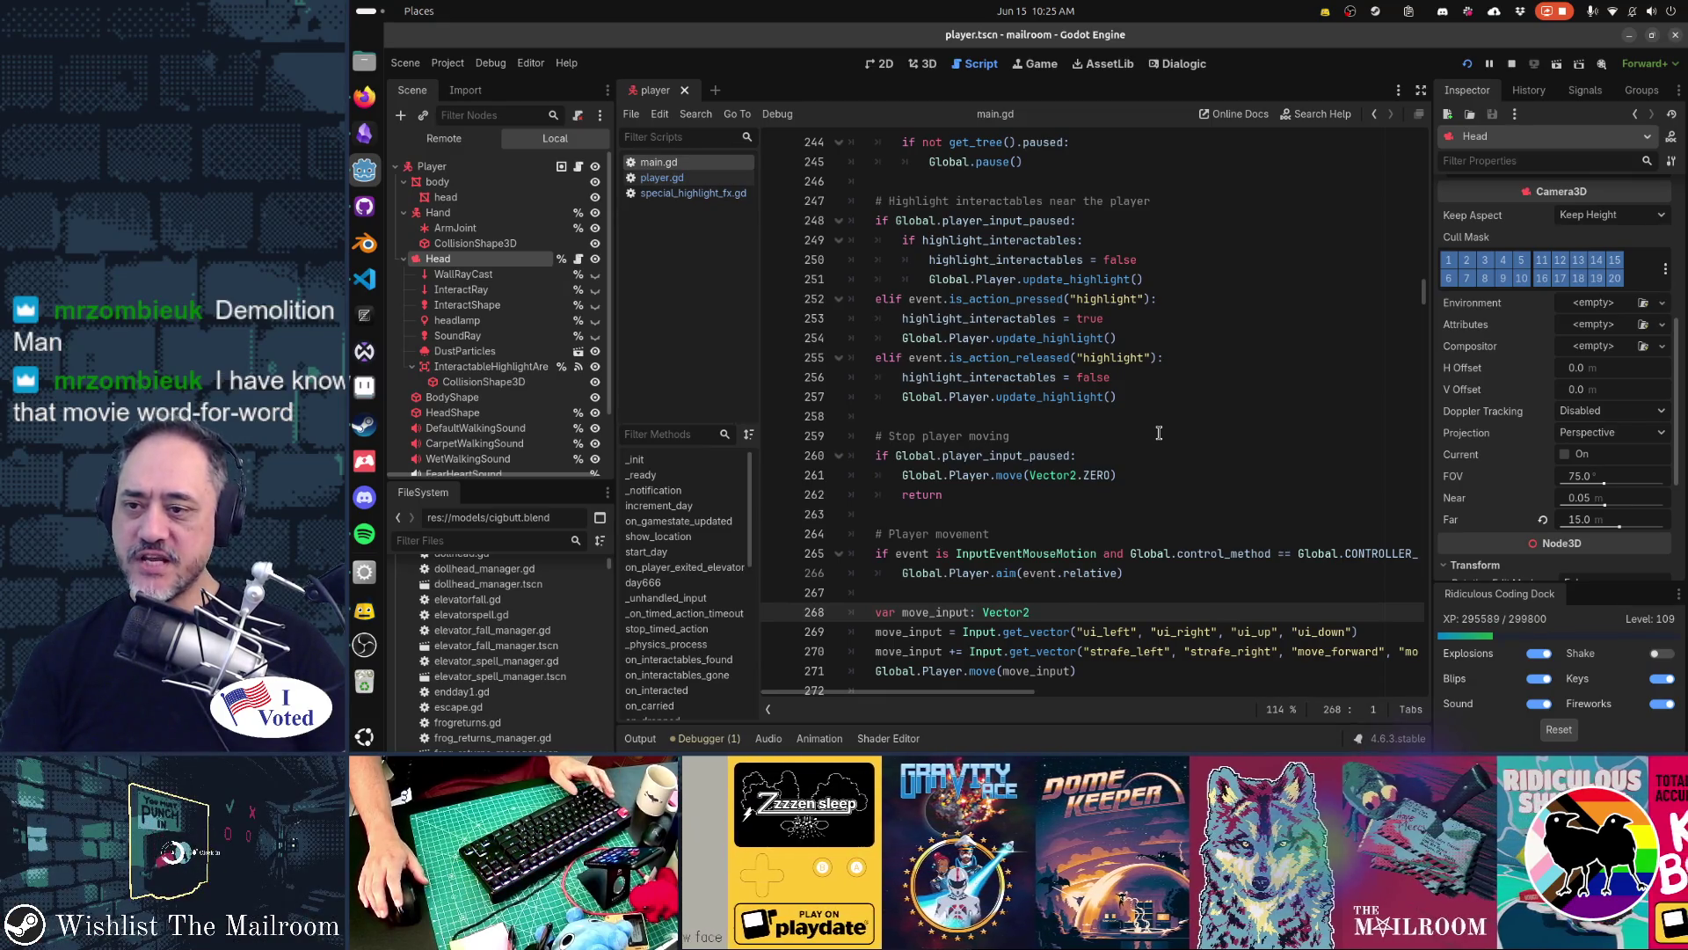
{"action": "key", "text": "alt+Tab"}
{"action": "key", "text": "alt+Tab"}
{"action": "key", "text": "alt+Tab"}
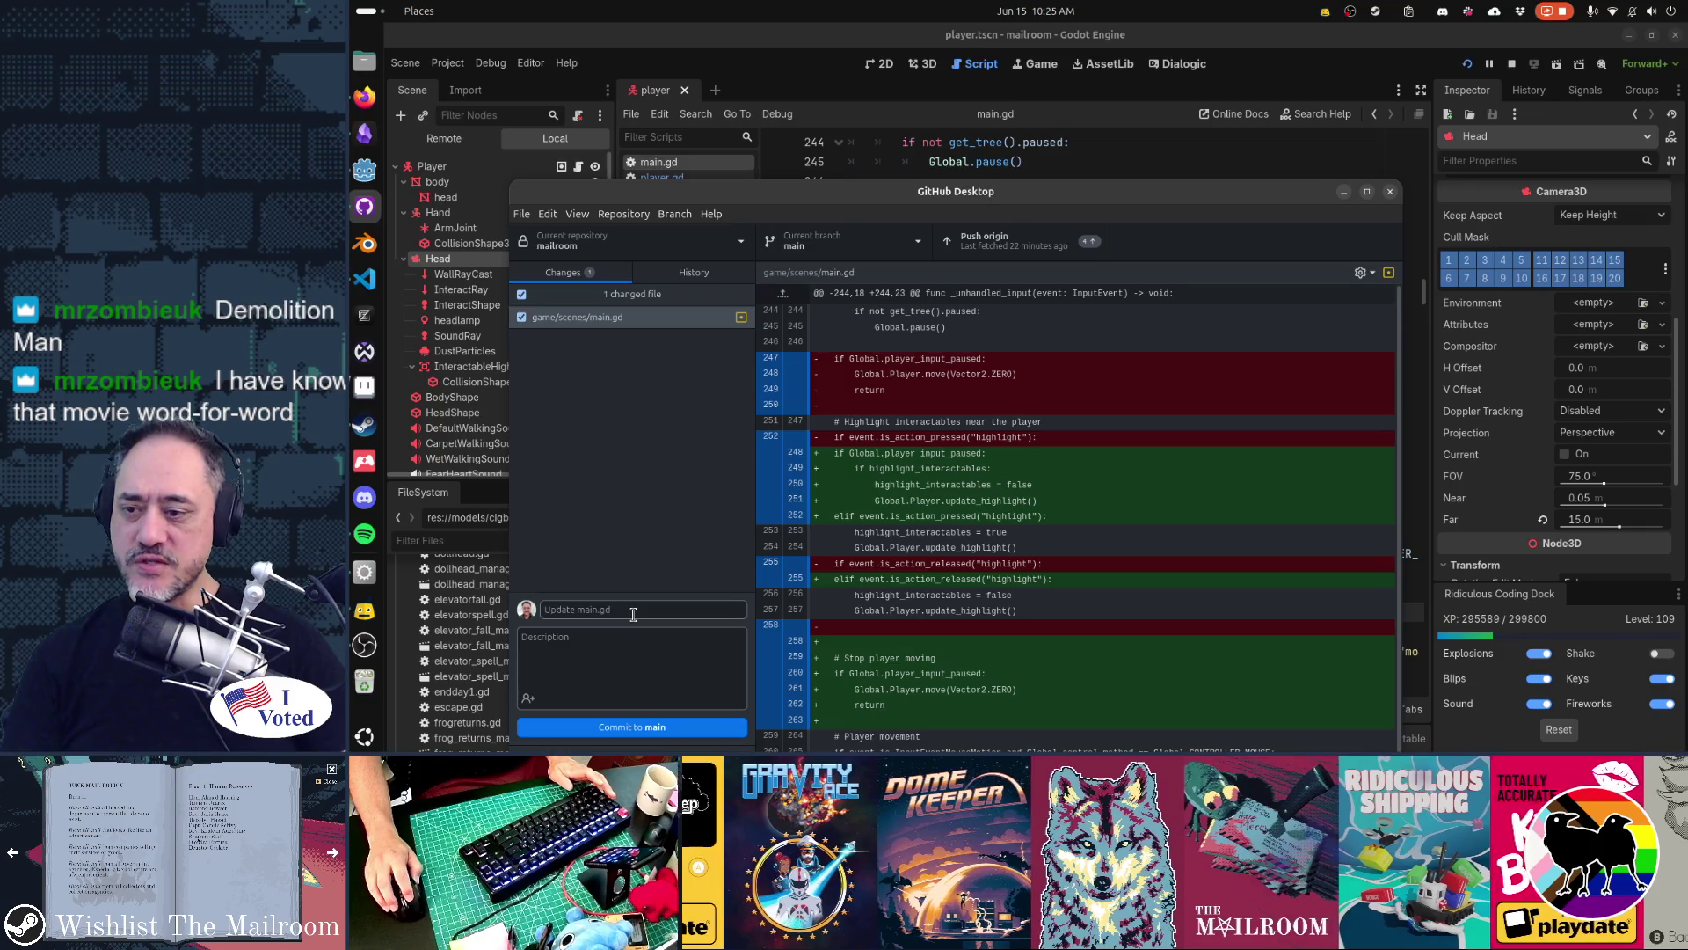
Commit the main.gd change to main with the summary 'Turn off highlighting in cutscenes'
{"action": "left_click", "coordinate": [633, 613]}
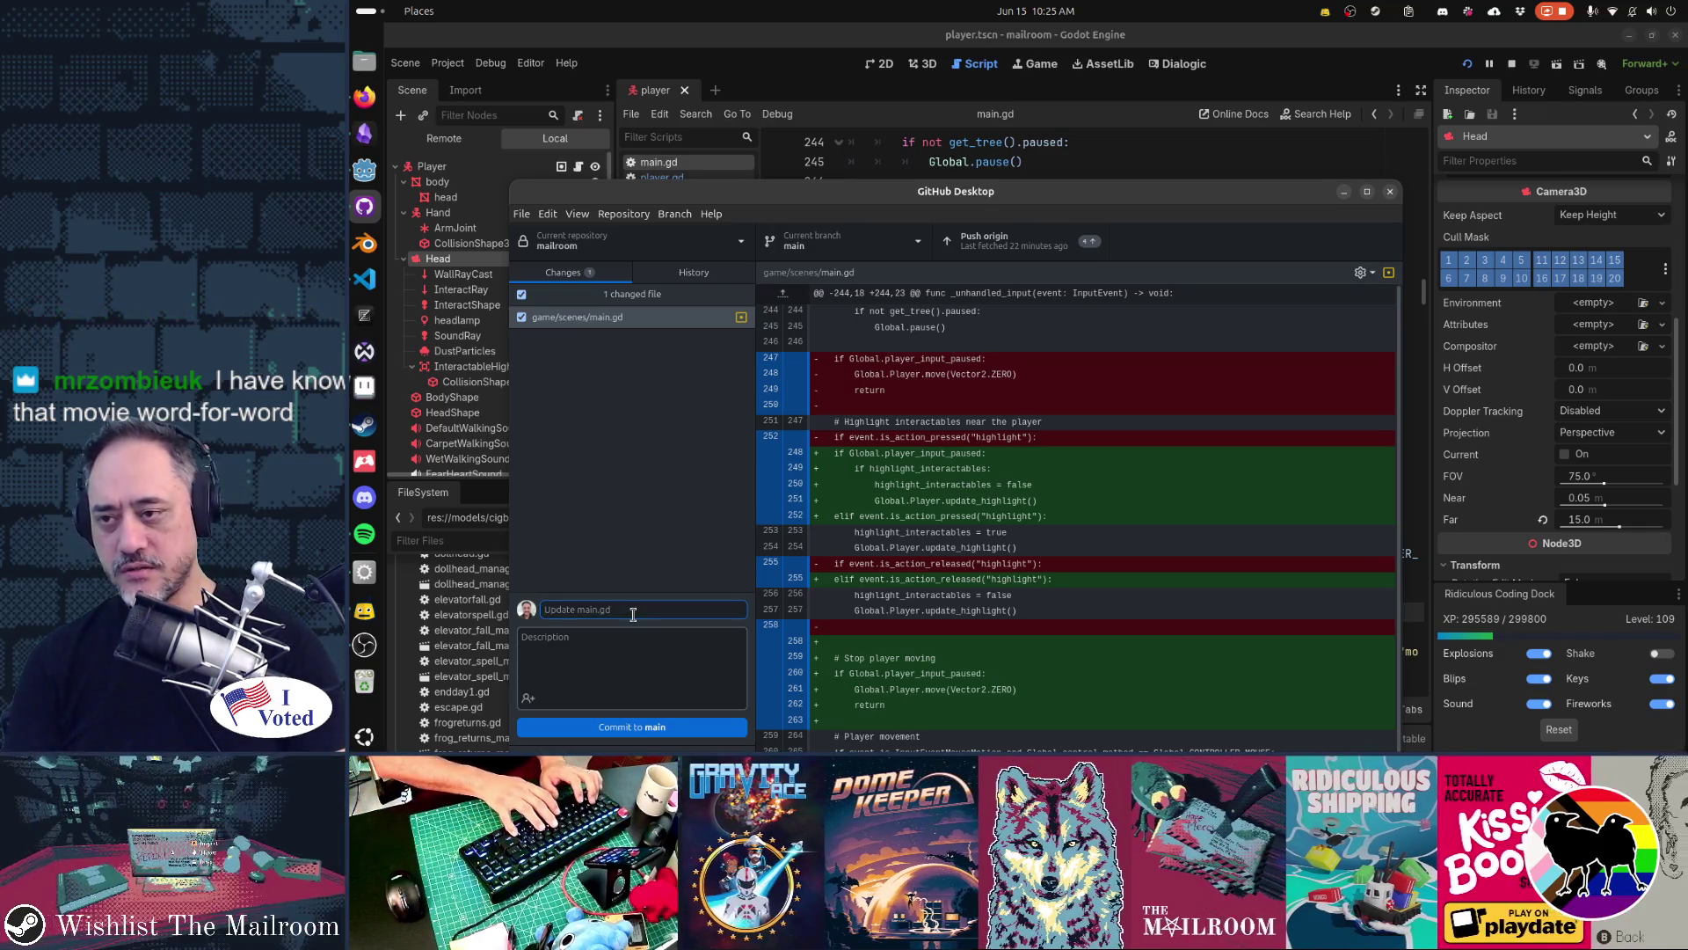
{"action": "type", "text": "Turns off highlig"}
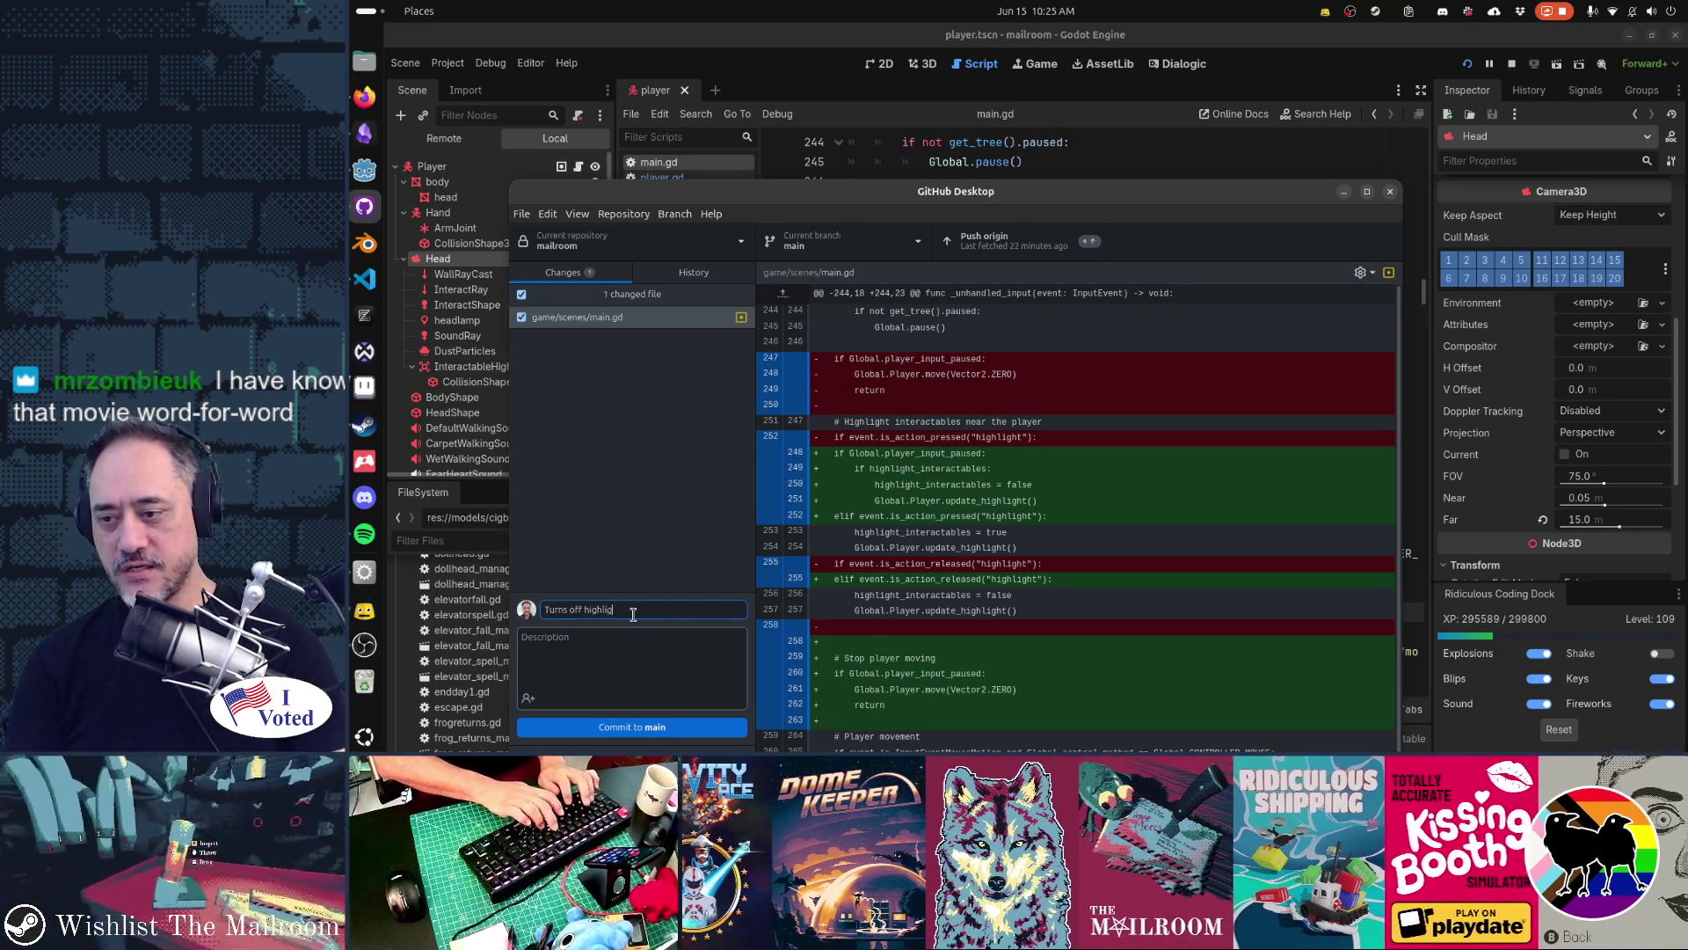
{"action": "type", "text": "hting in cutsce"}
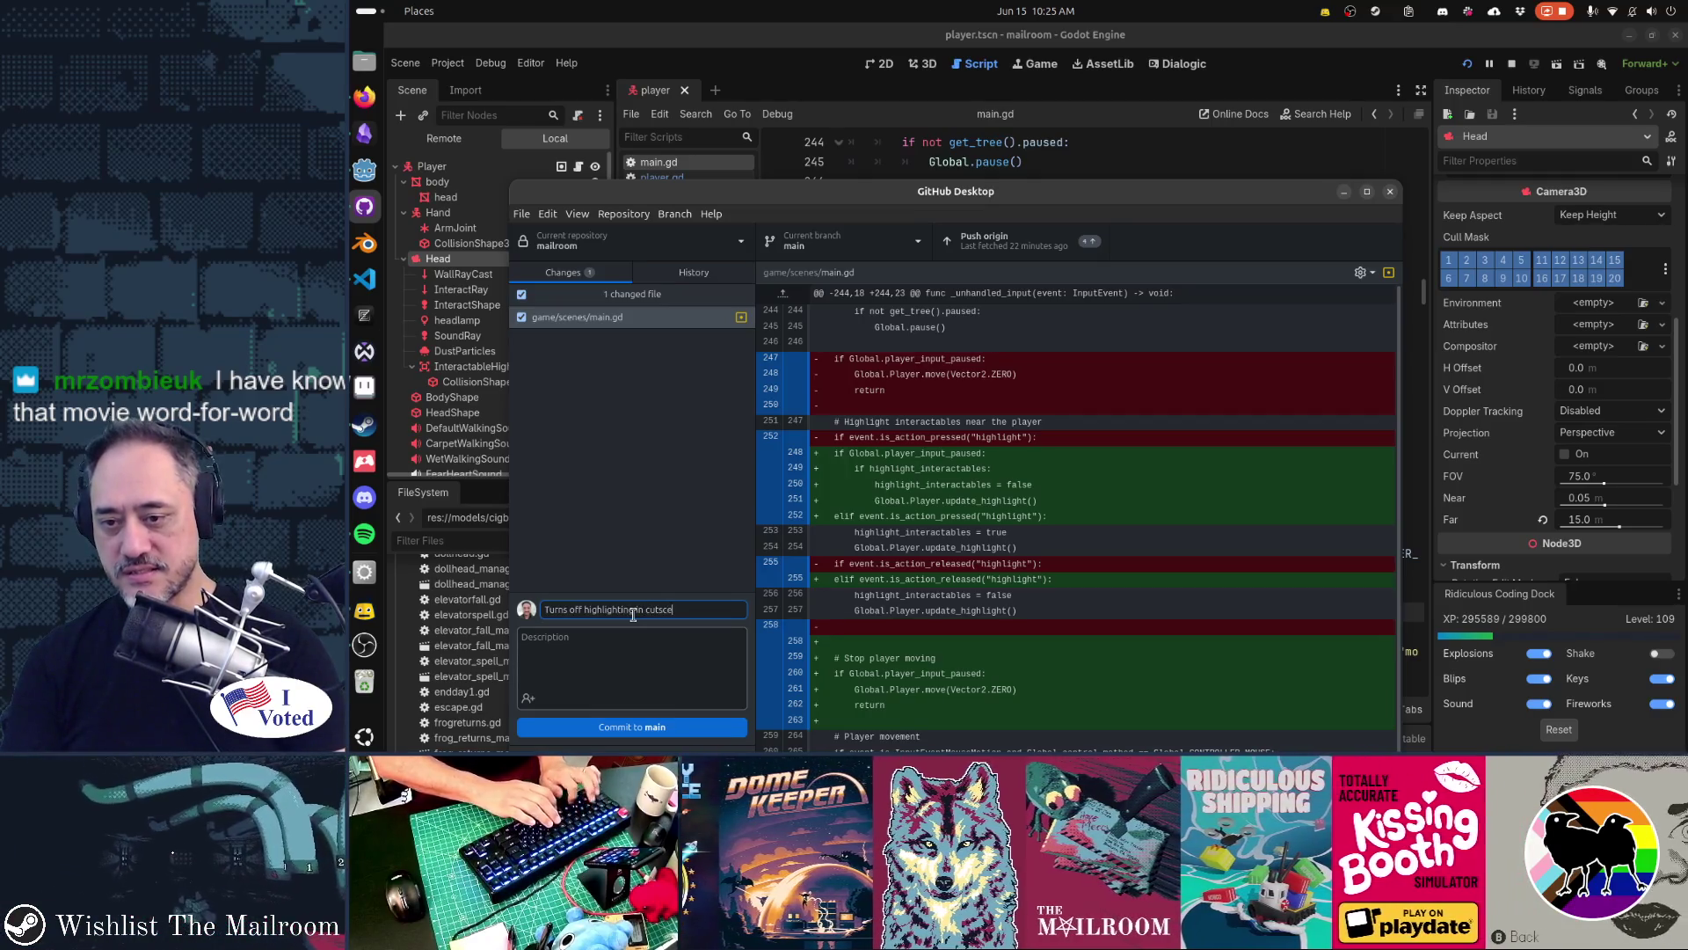
{"action": "type", "text": "nes"}
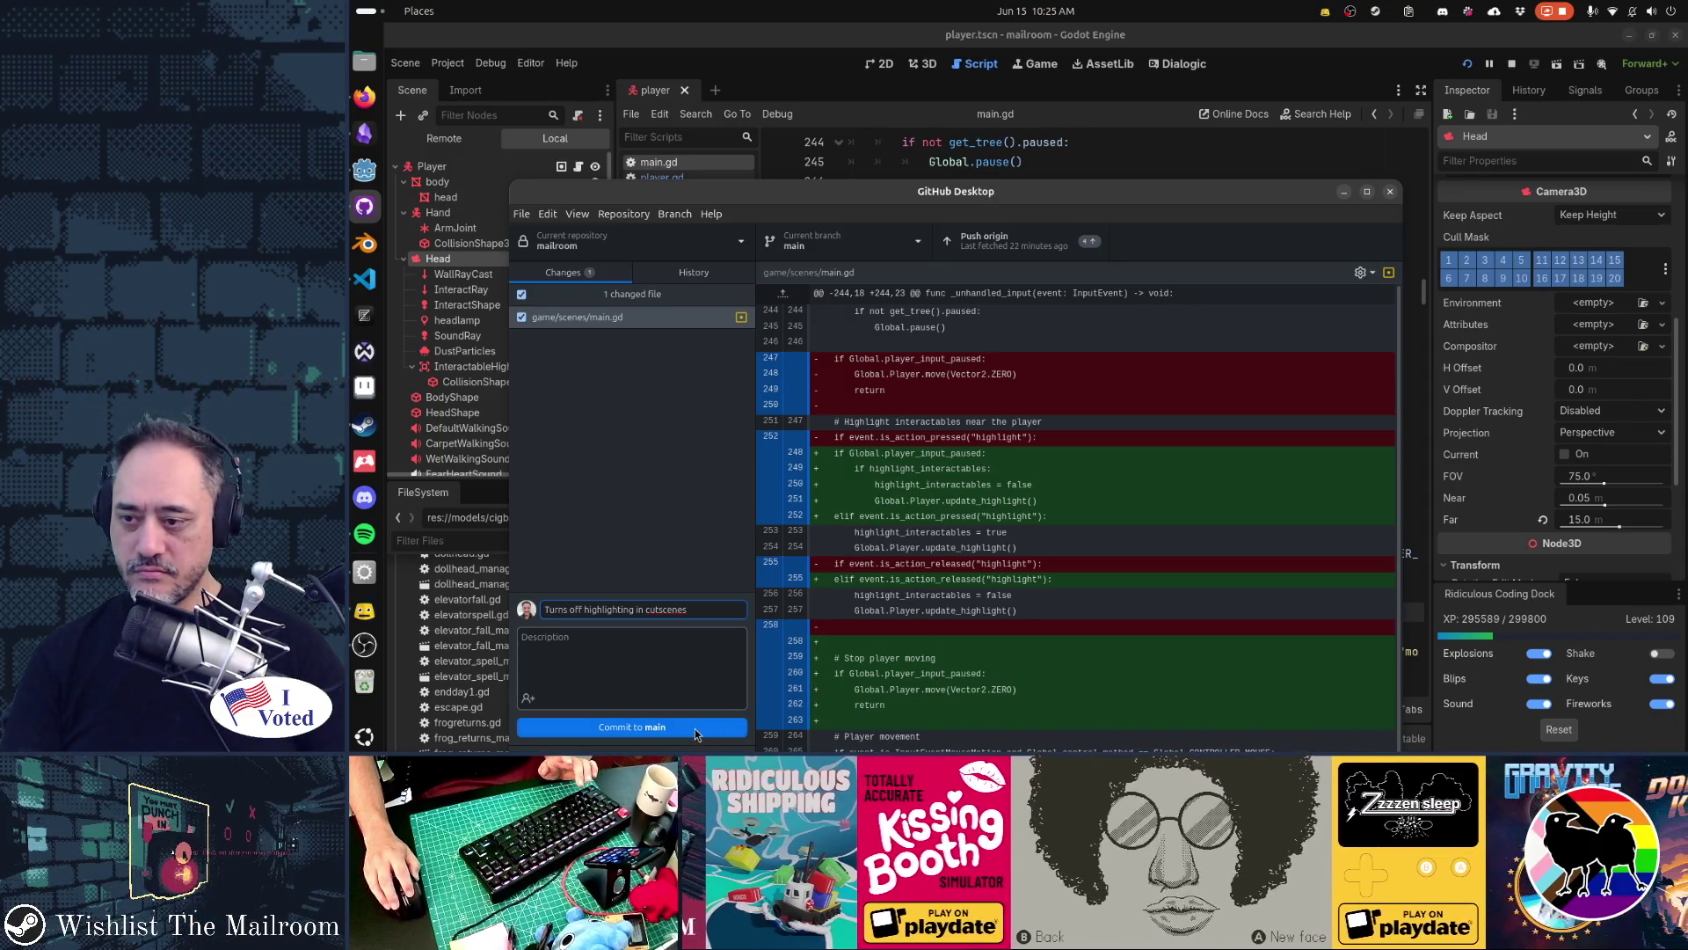
{"action": "left_click", "coordinate": [570, 610]}
{"action": "key", "text": "BackSpace"}
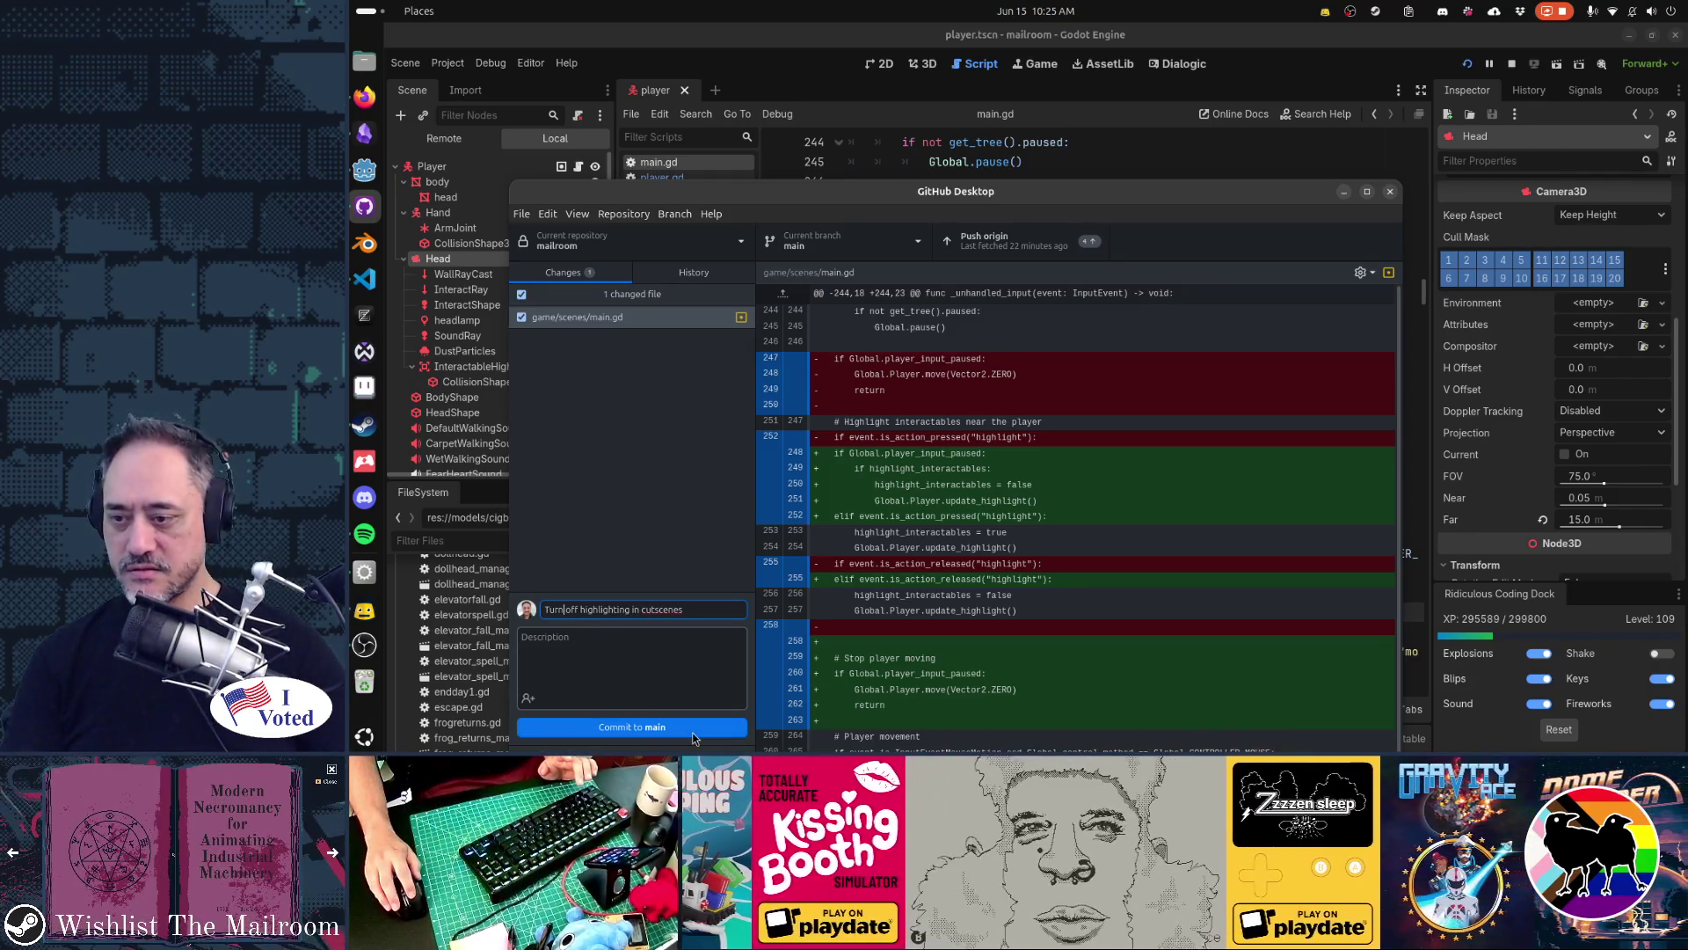
{"action": "left_click", "coordinate": [692, 732]}
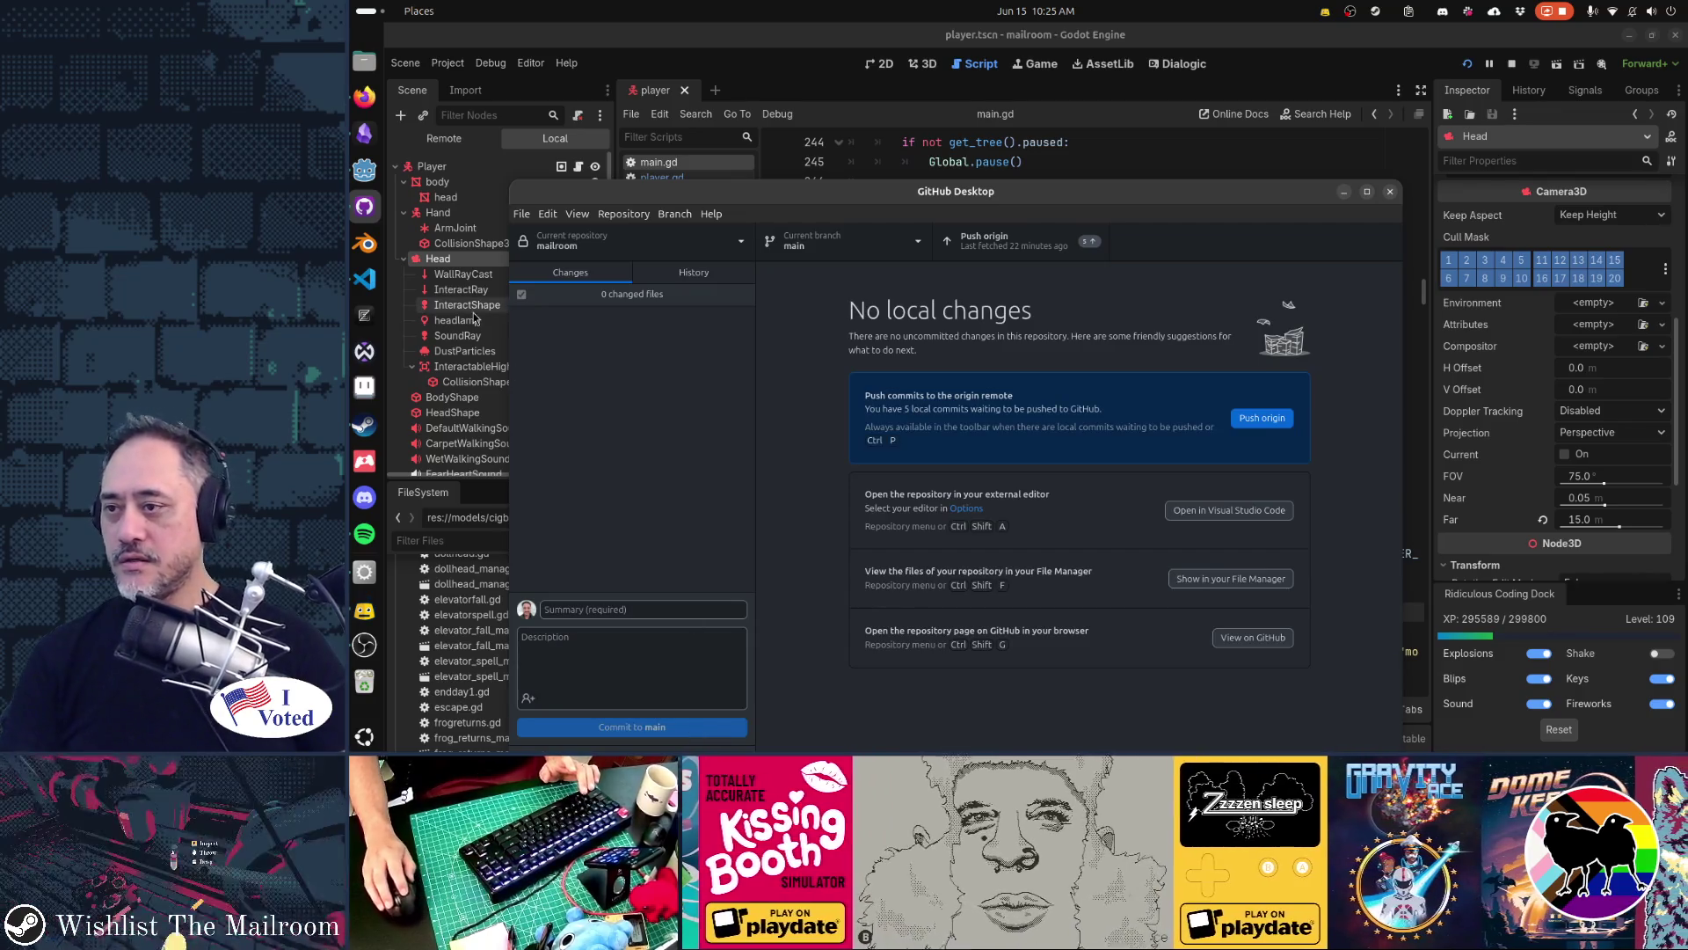
{"action": "left_click", "coordinate": [897, 105]}
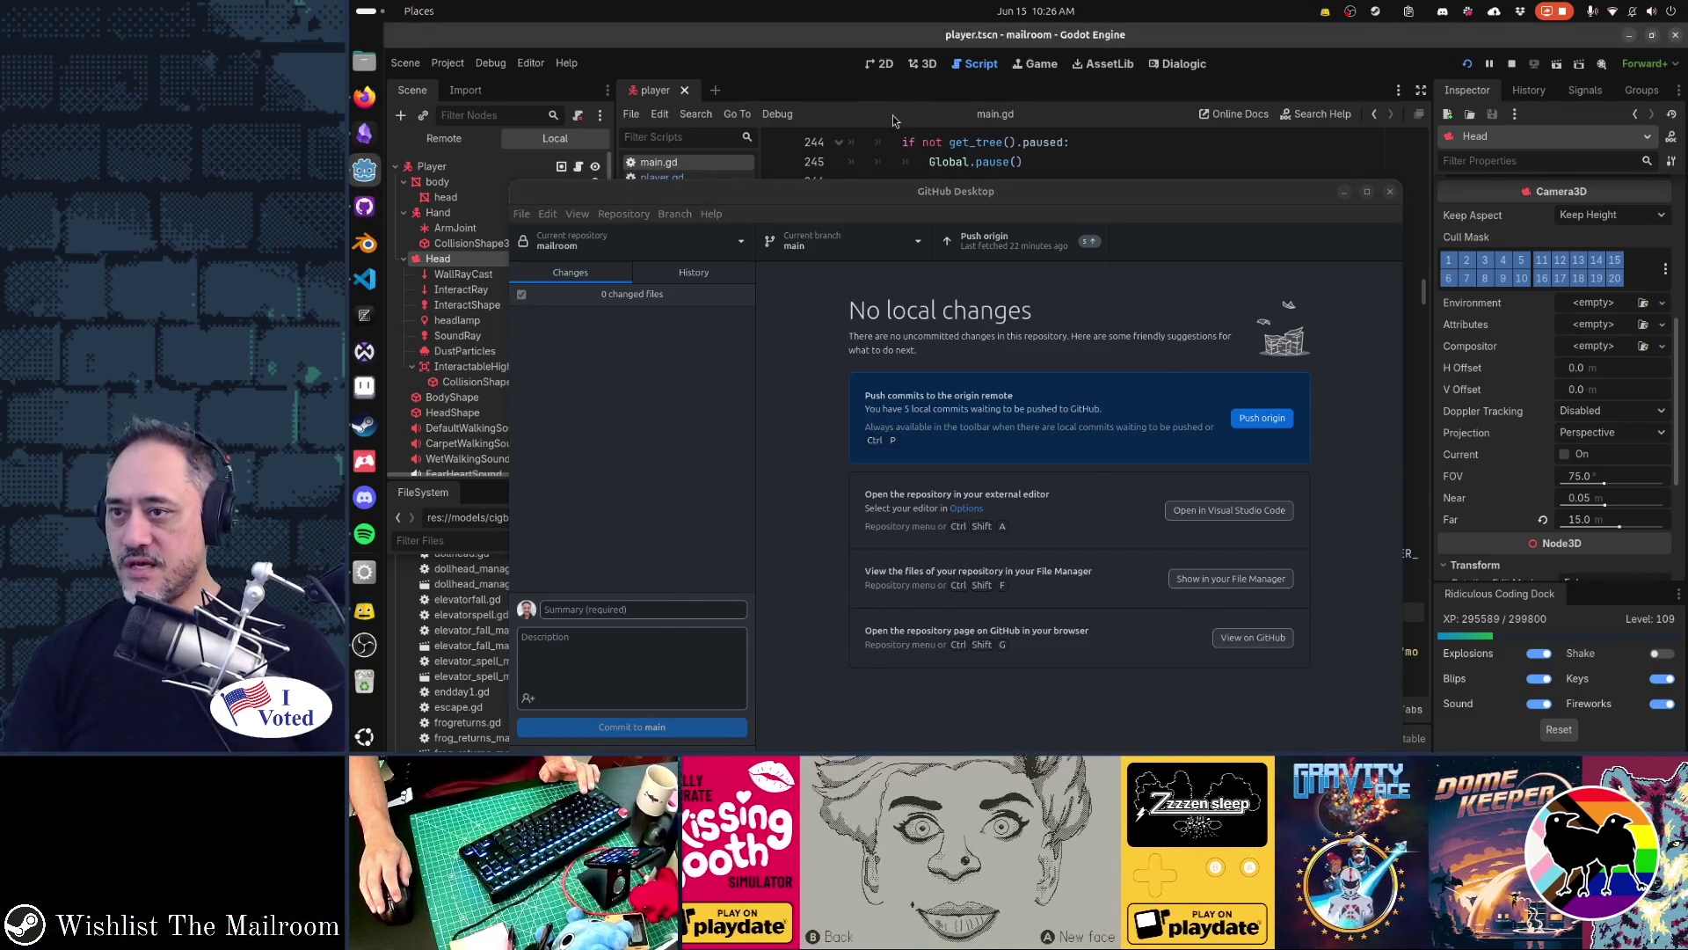
Close the main.gd, player.gd and special_highlight_fx.gd scripts in the Godot editor
{"action": "left_click", "coordinate": [893, 114]}
{"action": "middle_click", "coordinate": [714, 160]}
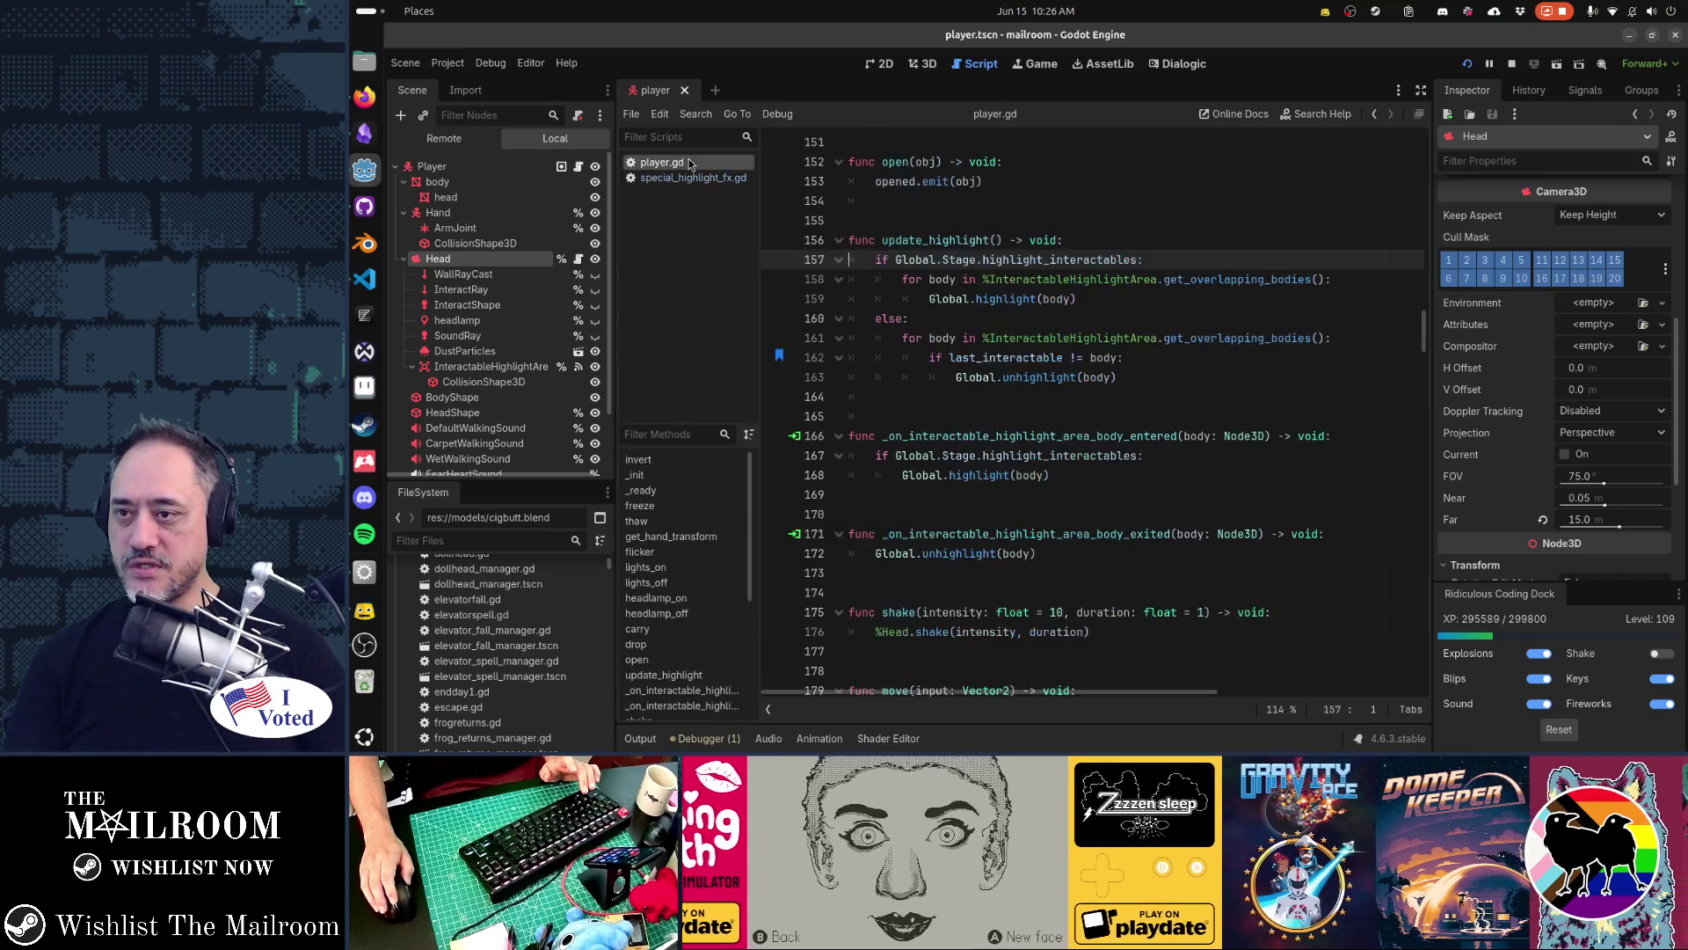
{"action": "middle_click", "coordinate": [714, 160]}
{"action": "middle_click", "coordinate": [714, 160]}
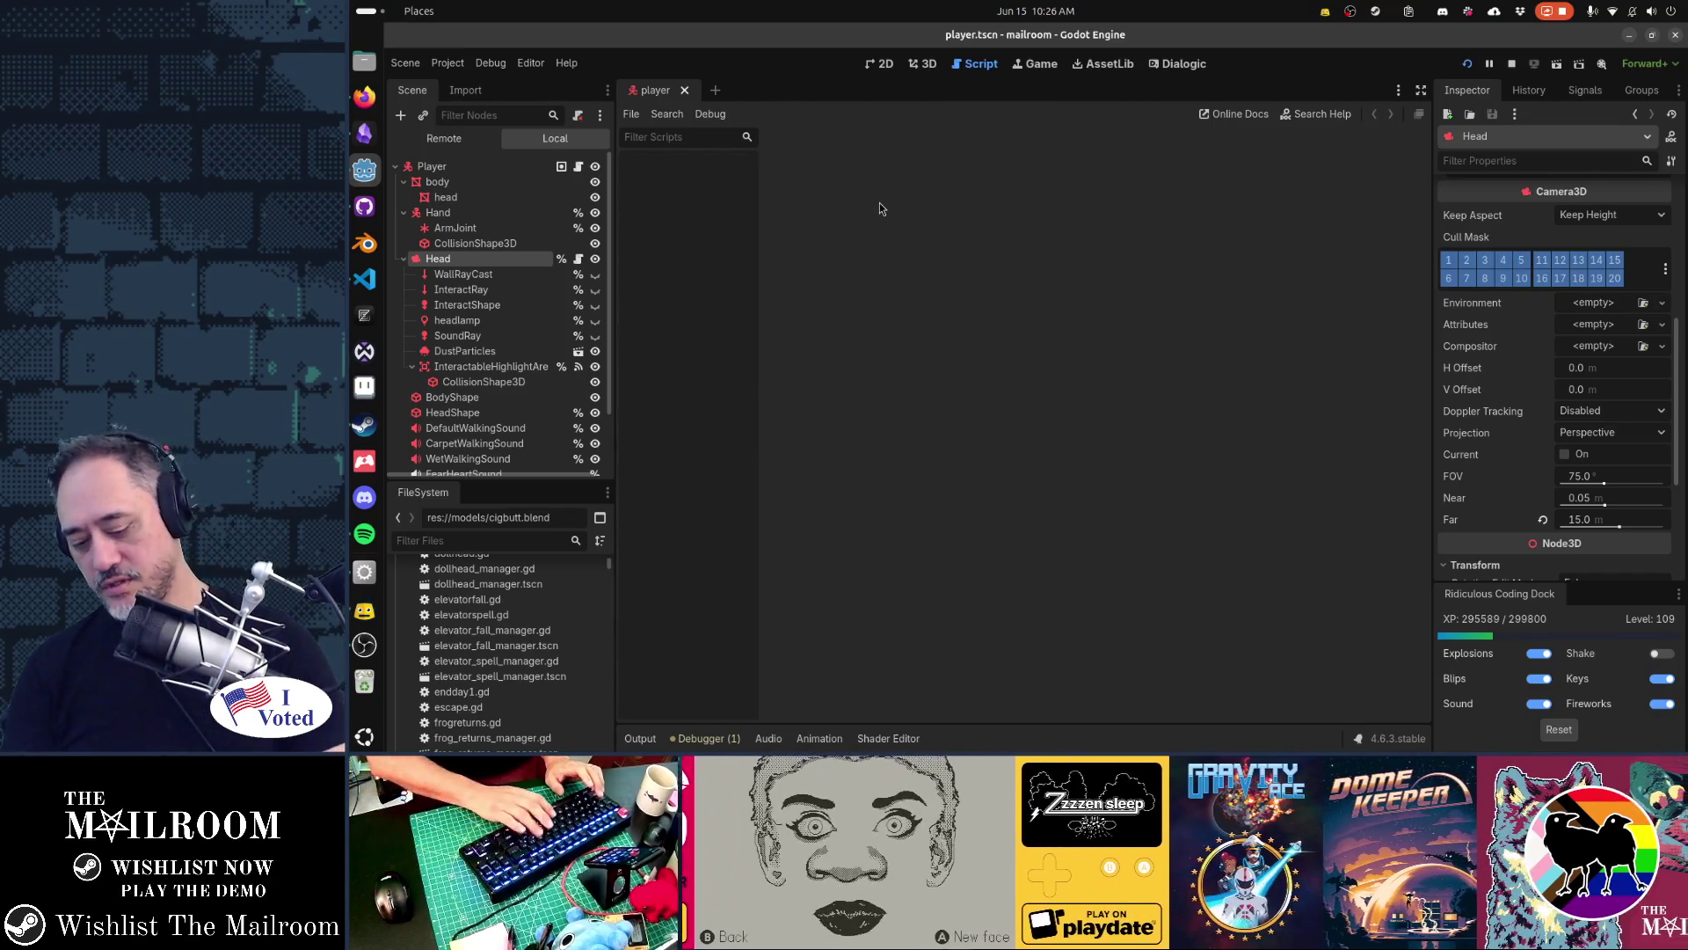
Find controltutorial.tscn with the quick resource search and open it
{"action": "key", "text": "alt+shift+o"}
{"action": "type", "text": "introcut"}
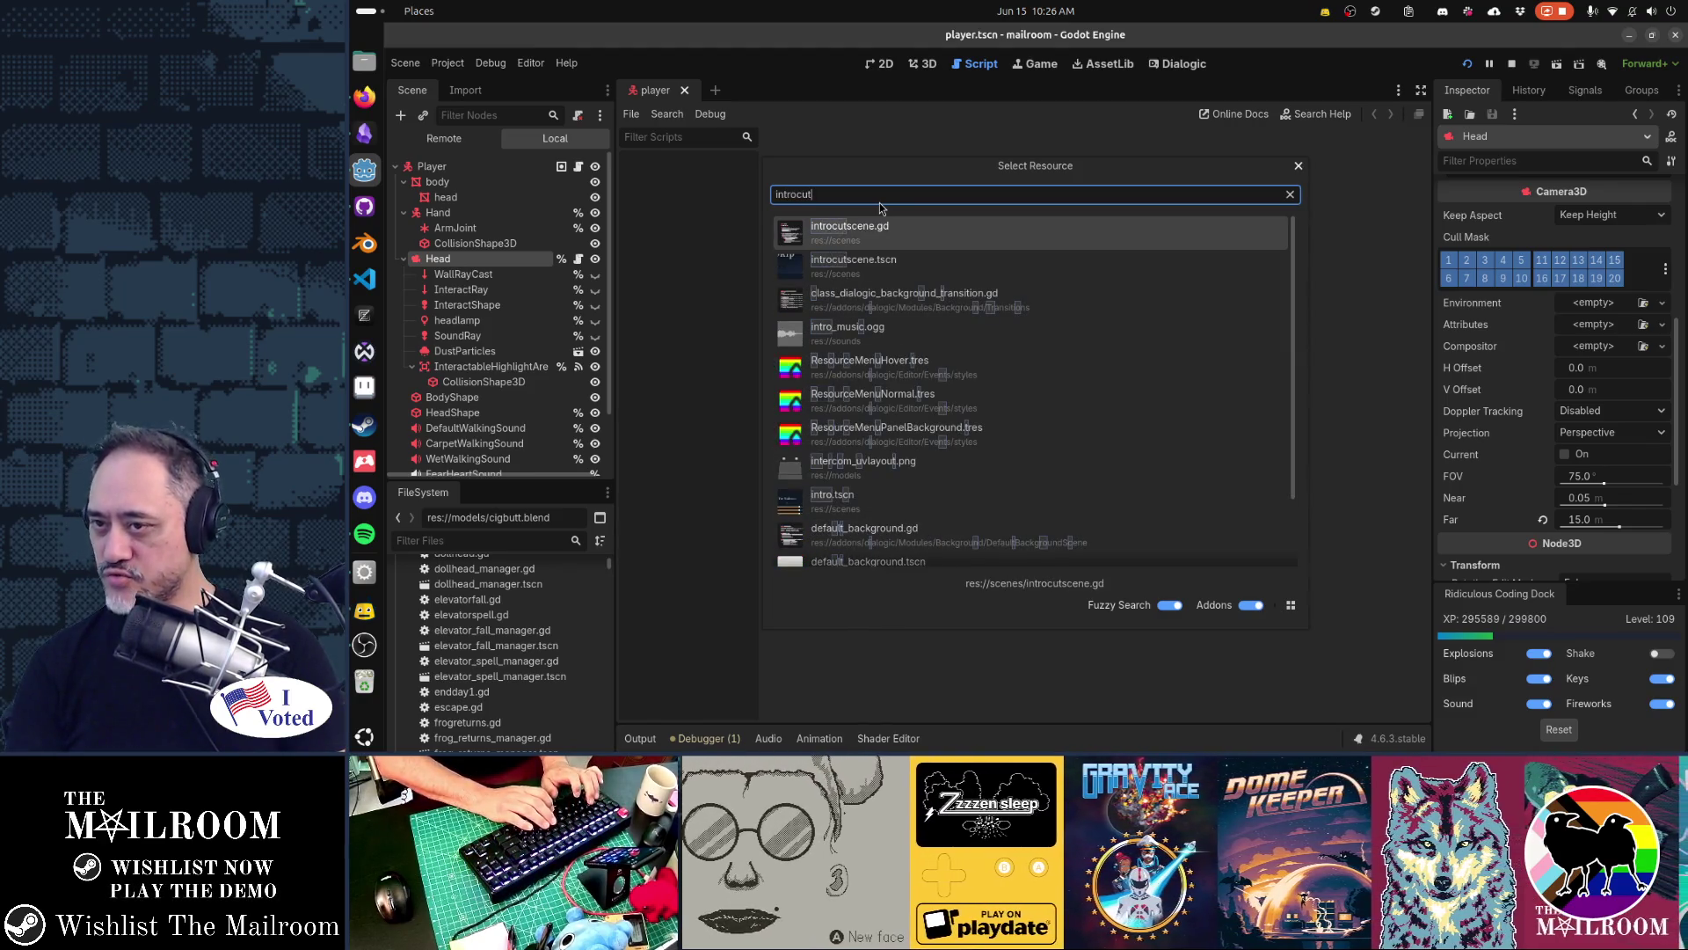
{"action": "key", "text": "BackSpace"}
{"action": "key", "text": "BackSpace"}
{"action": "key", "text": "BackSpace"}
{"action": "type", "text": "controls"}
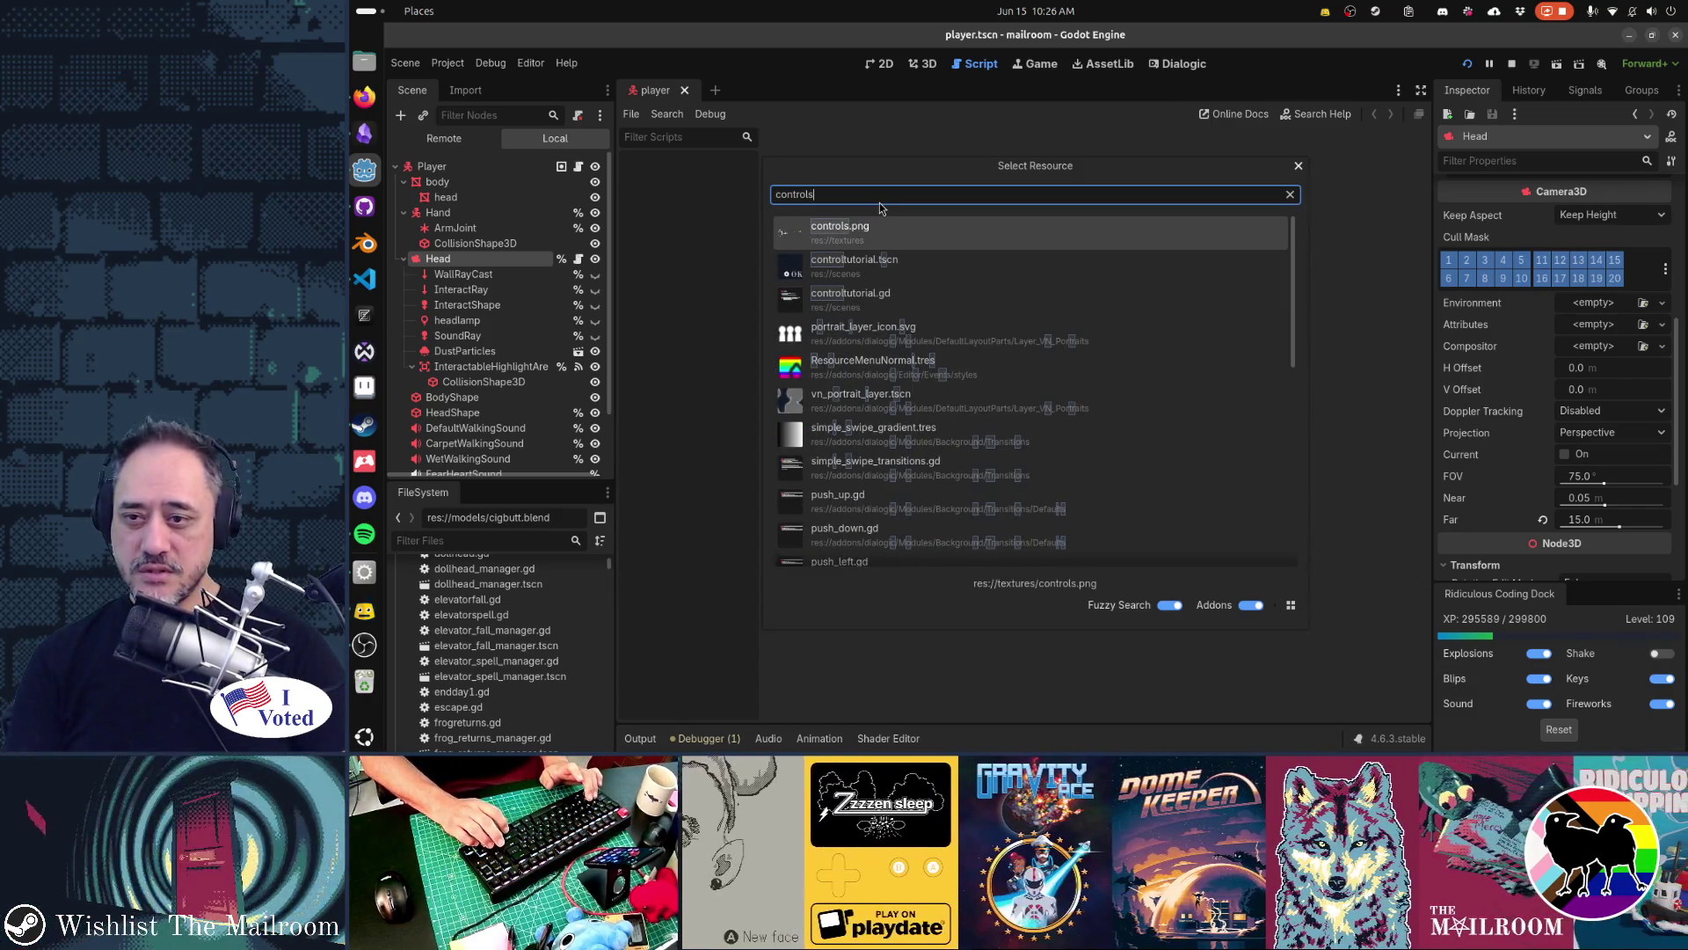
{"action": "key", "text": "BackSpace"}
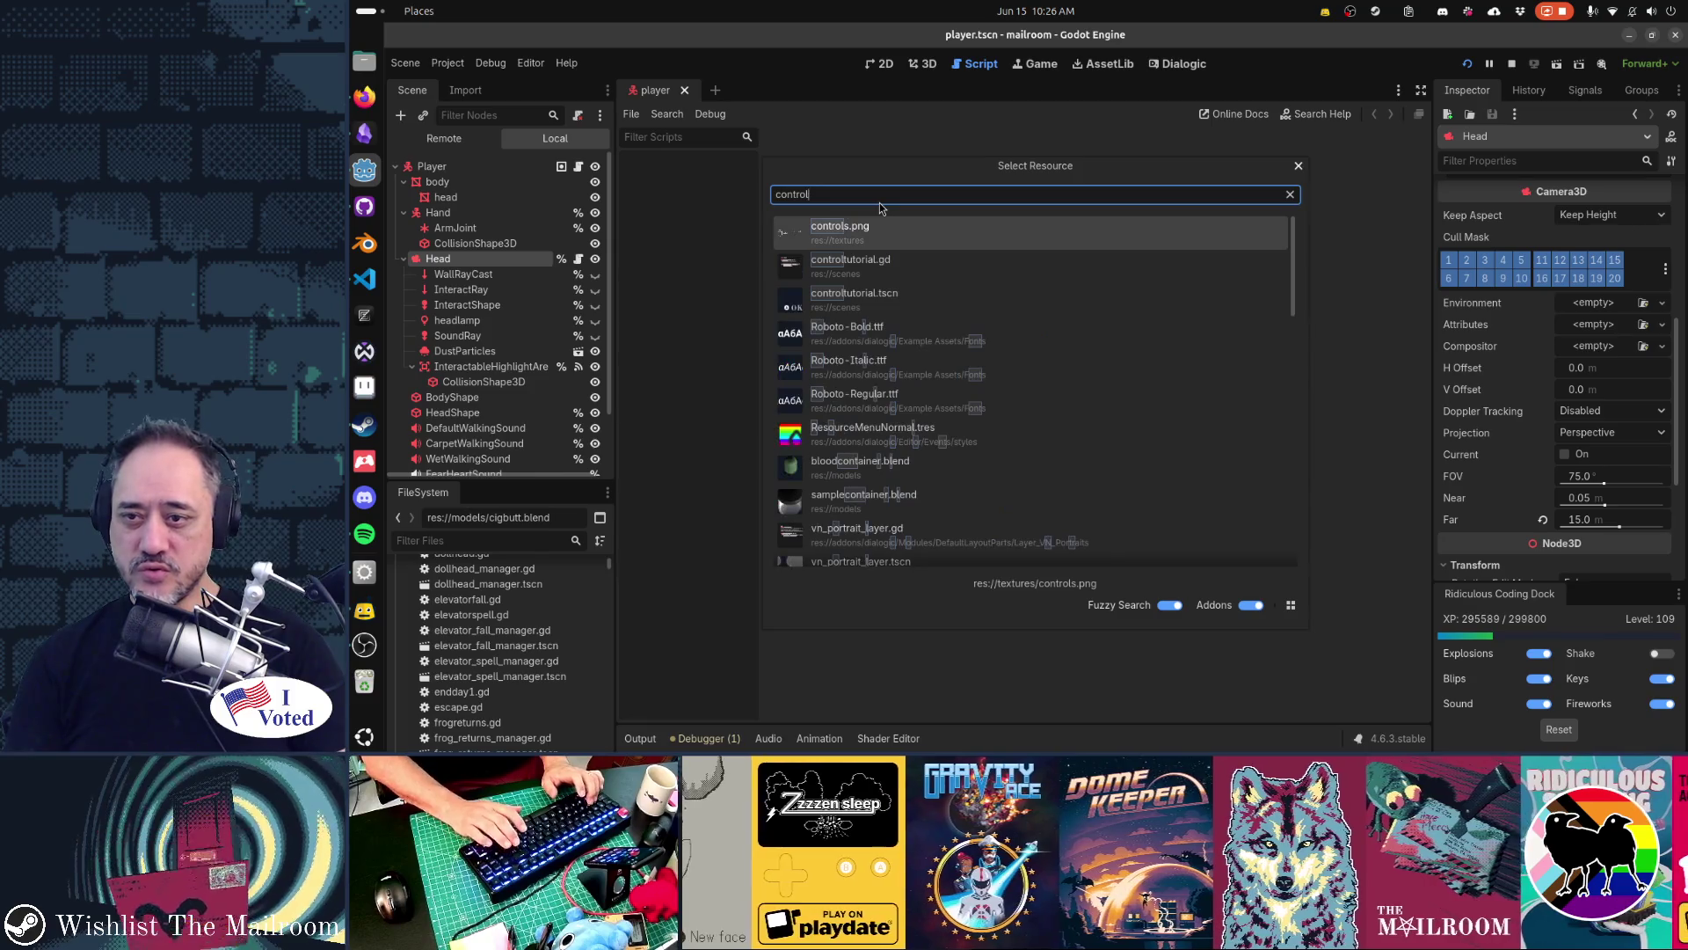
{"action": "type", "text": "_scene"}
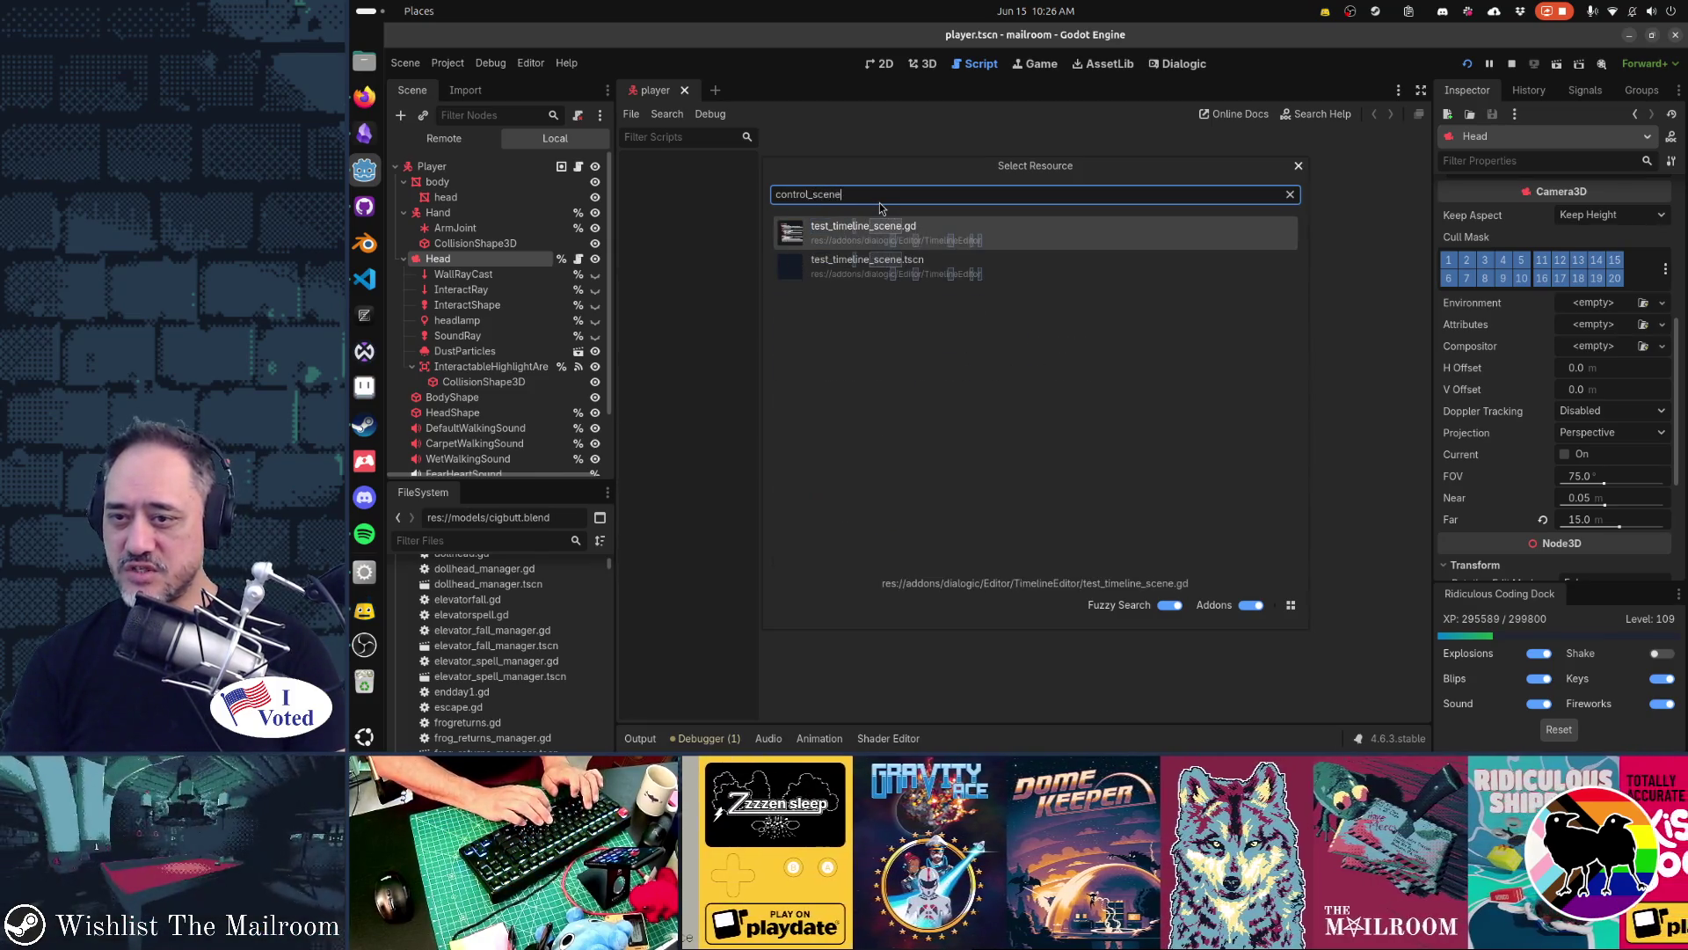
{"action": "key", "text": "BackSpace"}
{"action": "key", "text": "BackSpace"}
{"action": "key", "text": "BackSpace"}
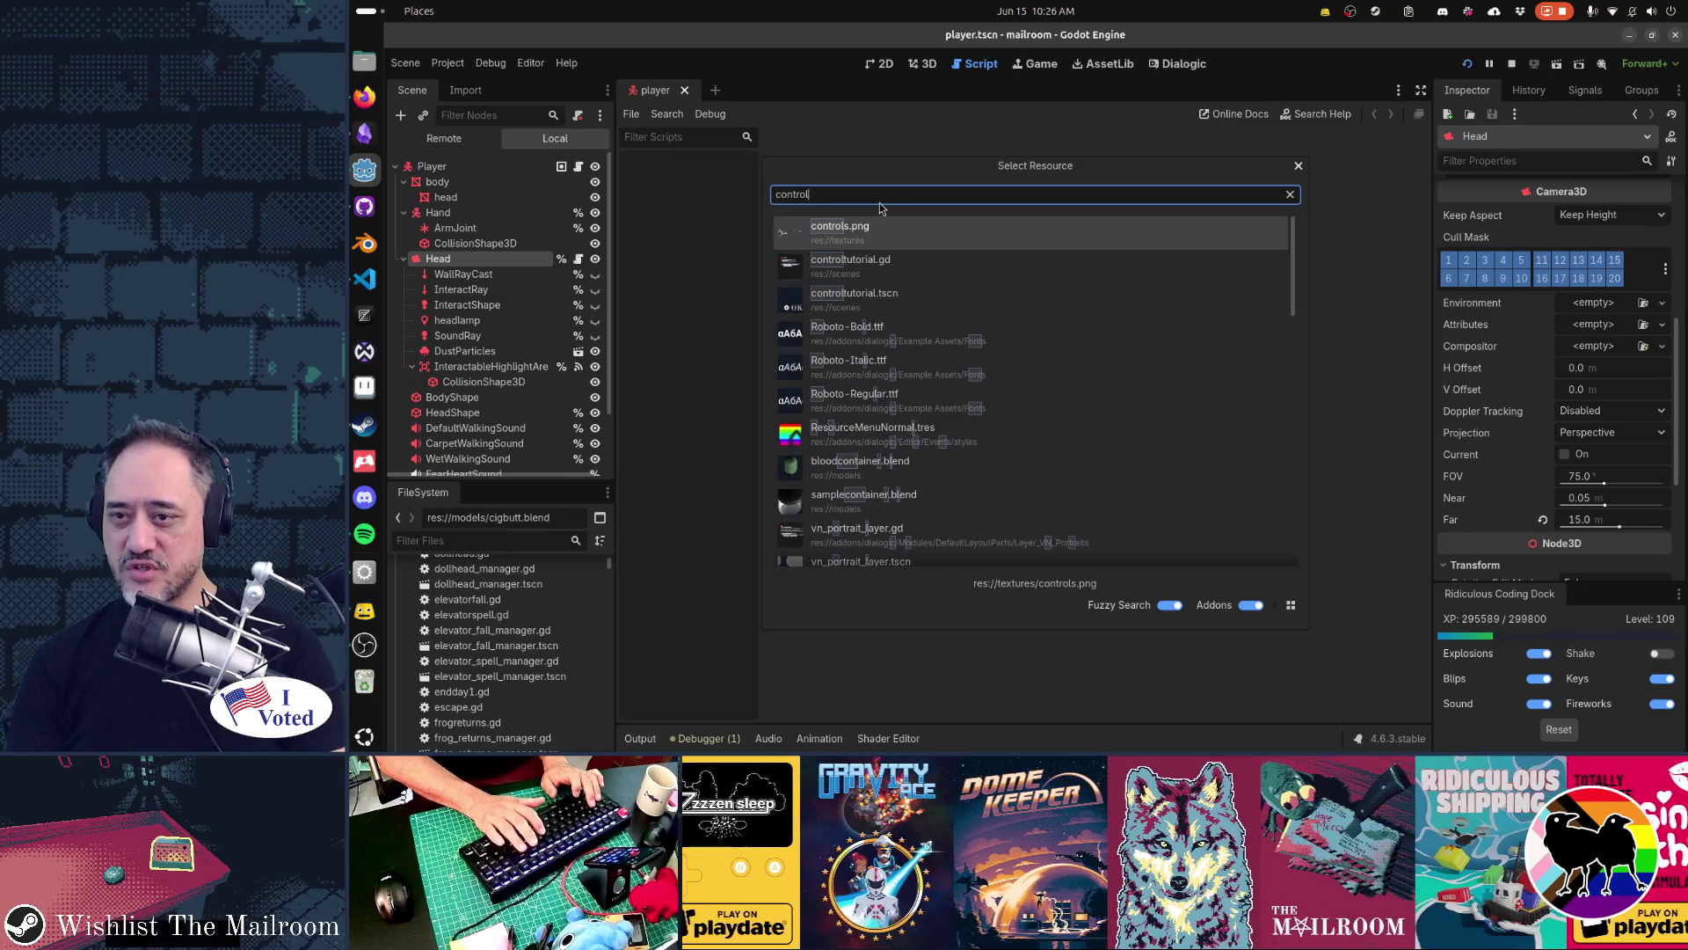
{"action": "key", "text": "Down"}
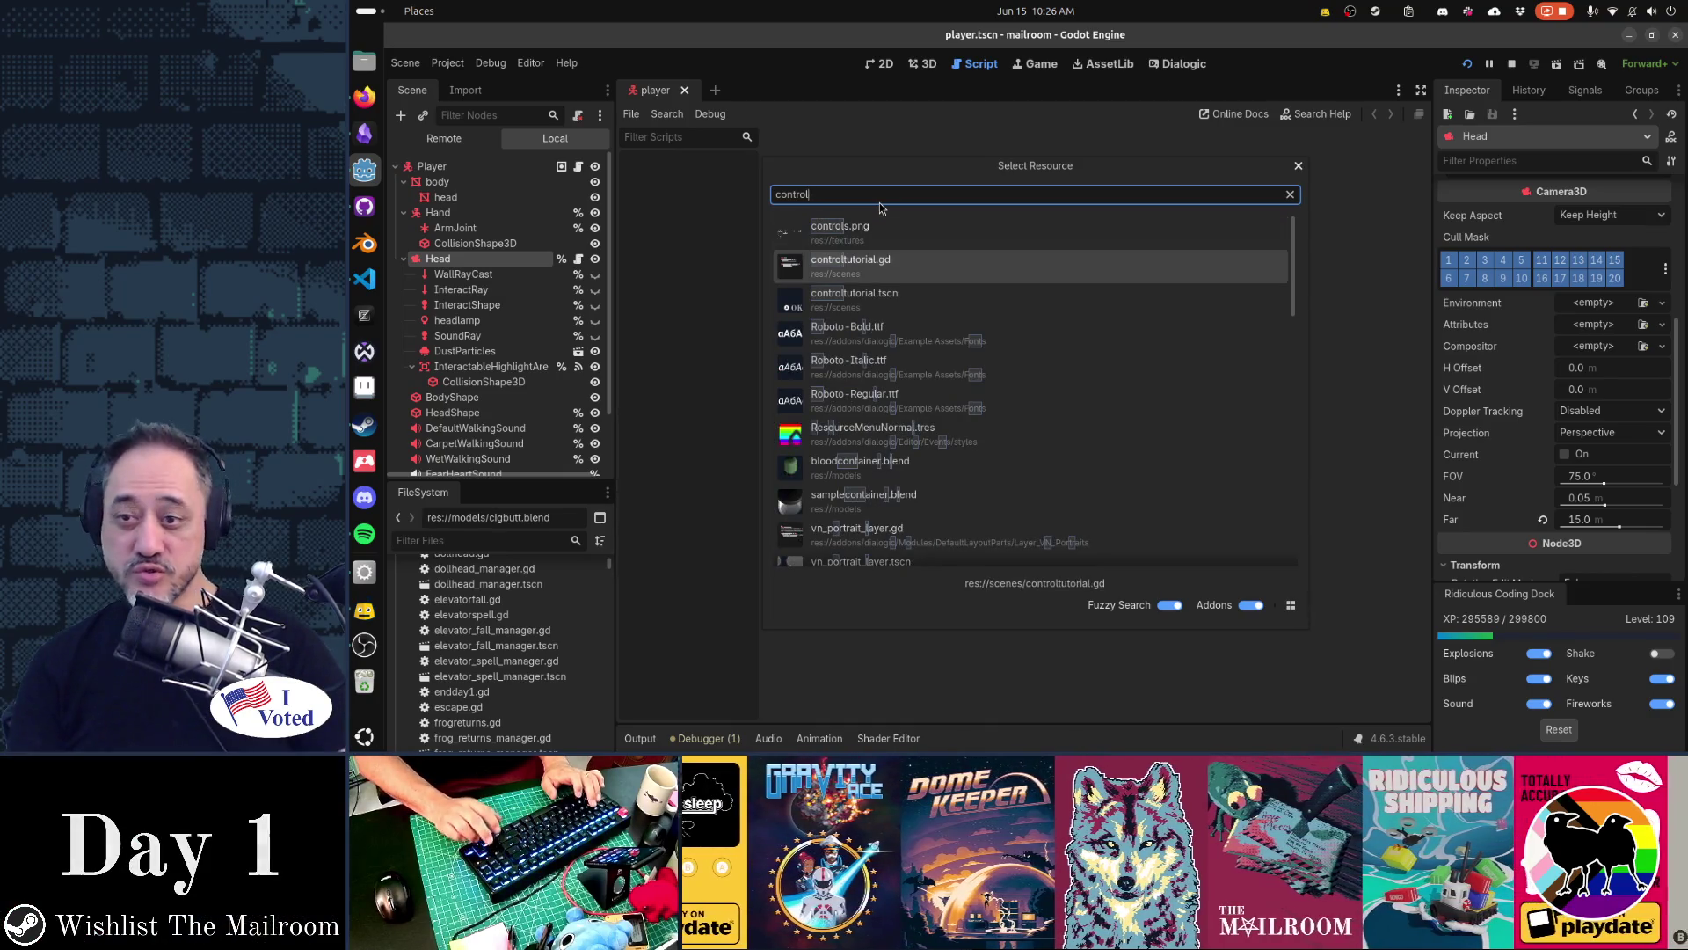
{"action": "key", "text": "Down"}
{"action": "key", "text": "Down"}
{"action": "key", "text": "Up"}
{"action": "key", "text": "Return"}
Duplicate the boss-mode instruction label and move the copy just below the original line
{"action": "key", "text": "ctrl+F2"}
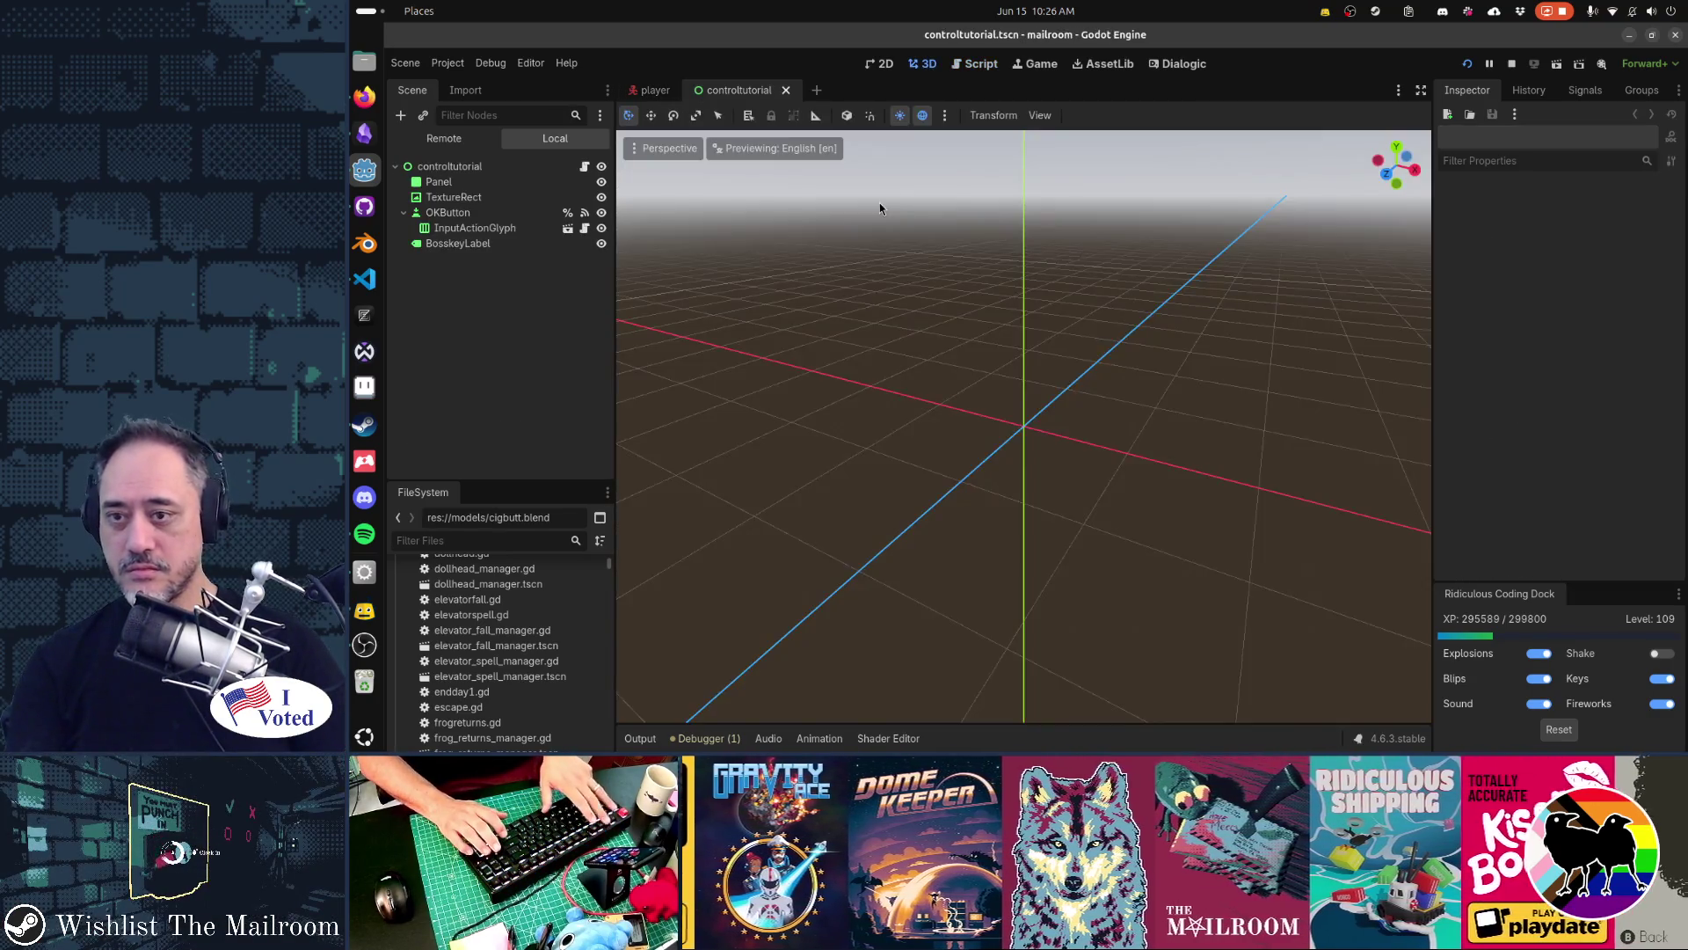
{"action": "key", "text": "ctrl+F1"}
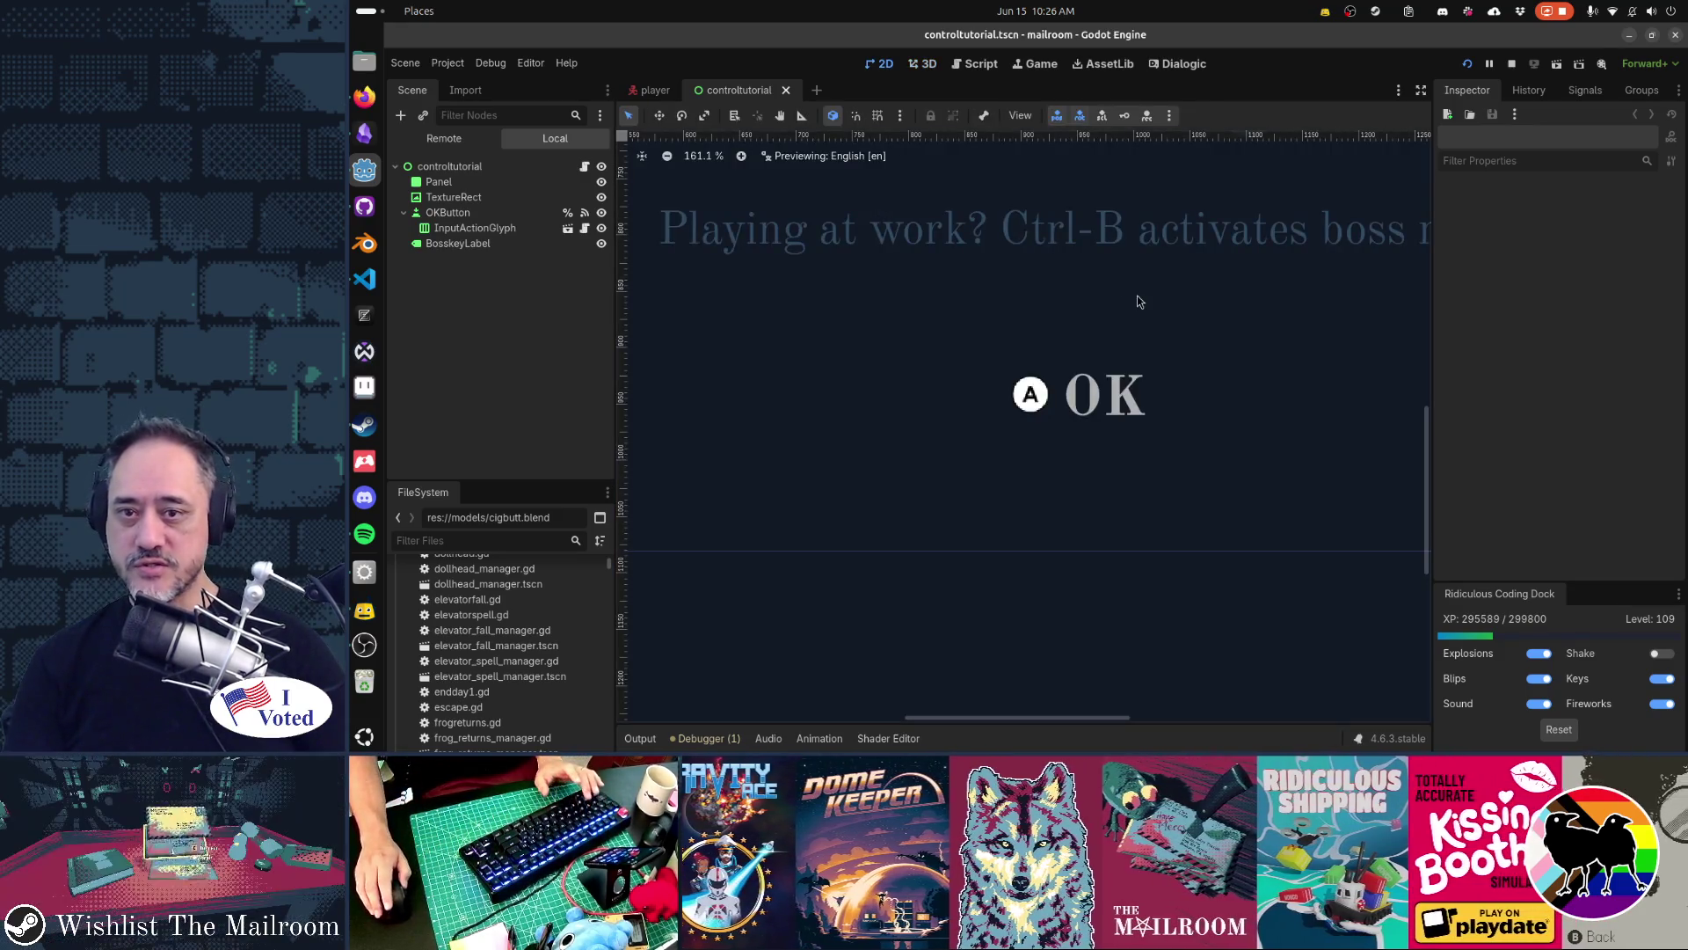
{"action": "scroll", "coordinate": [1137, 295], "scroll_direction": "down", "scroll_amount": 3}
{"action": "mouse_move", "coordinate": [1046, 310]}
{"action": "left_mouse_down"}
{"action": "mouse_move", "coordinate": [1089, 389]}
{"action": "mouse_move", "coordinate": [1060, 426]}
{"action": "left_mouse_up"}
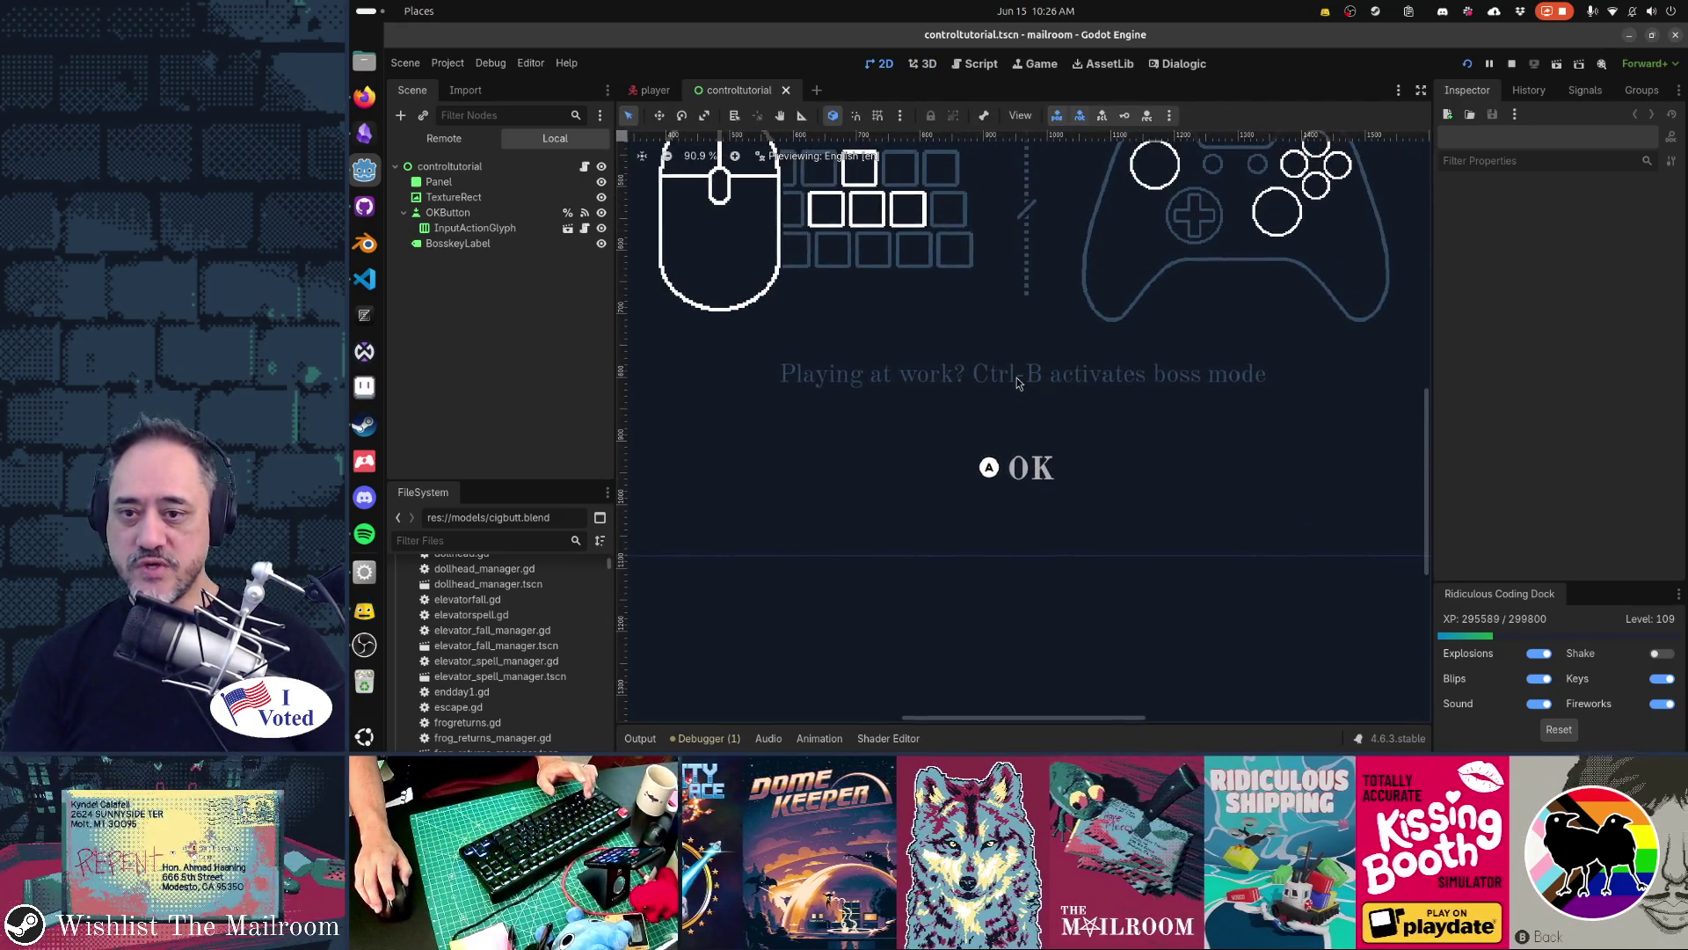
{"action": "left_click", "coordinate": [1017, 381]}
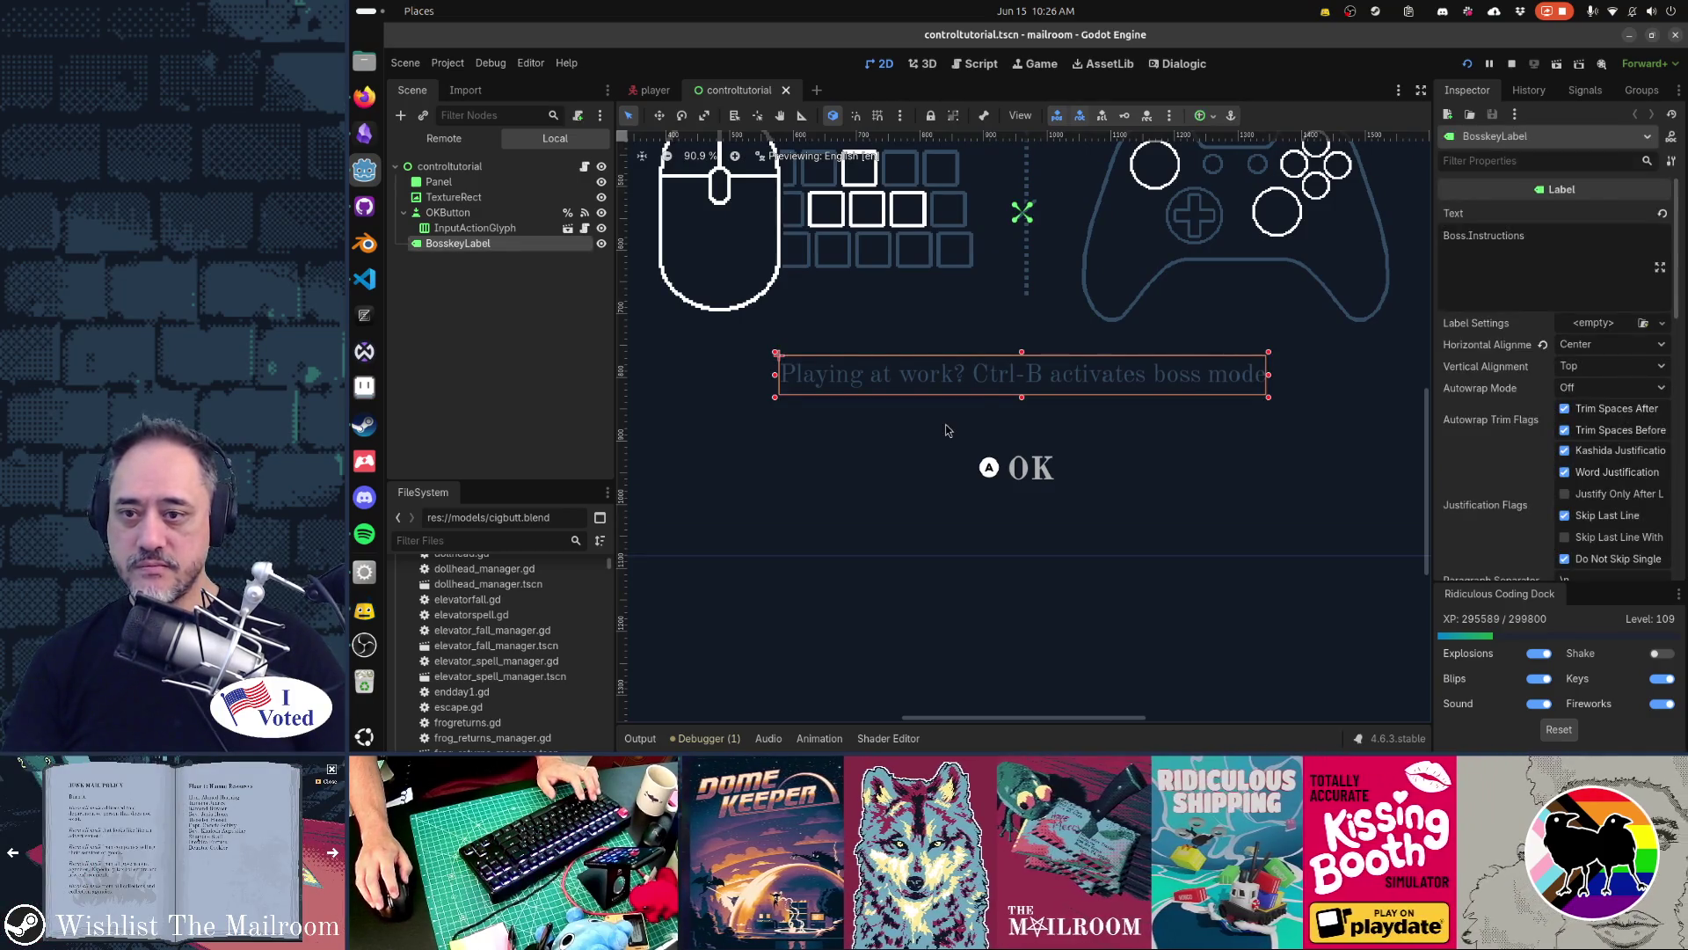
{"action": "key", "text": "ctrl+d"}
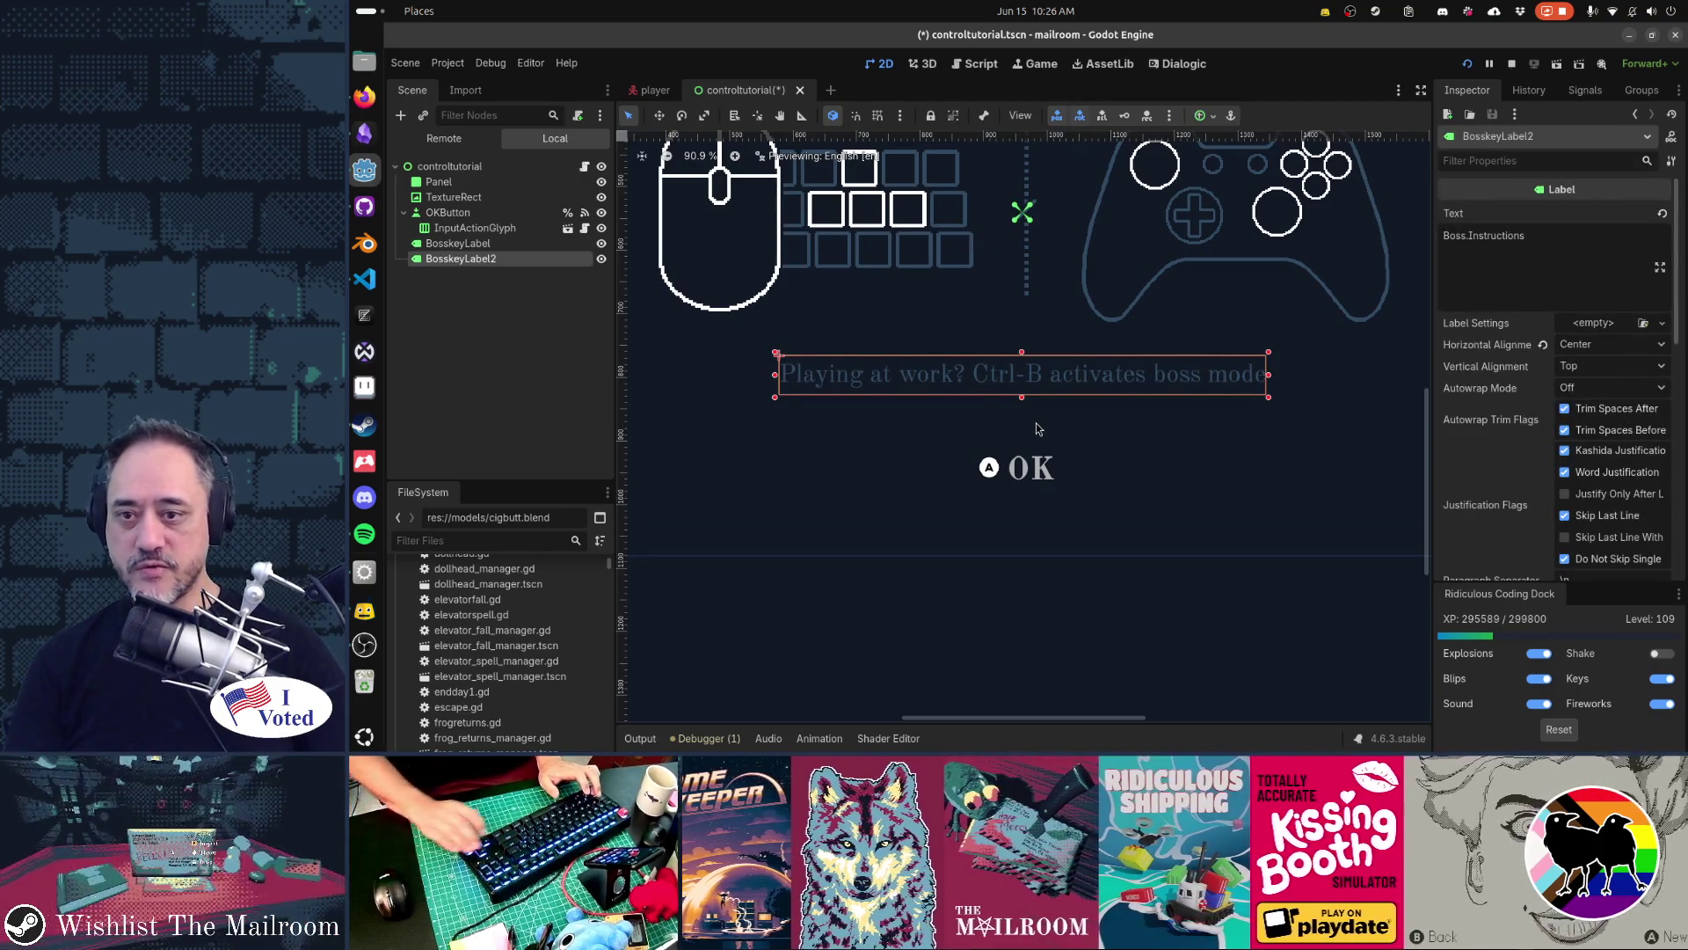
{"action": "key", "text": "Down"}
{"action": "key", "text": "Down"}
{"action": "key", "text": "Down"}
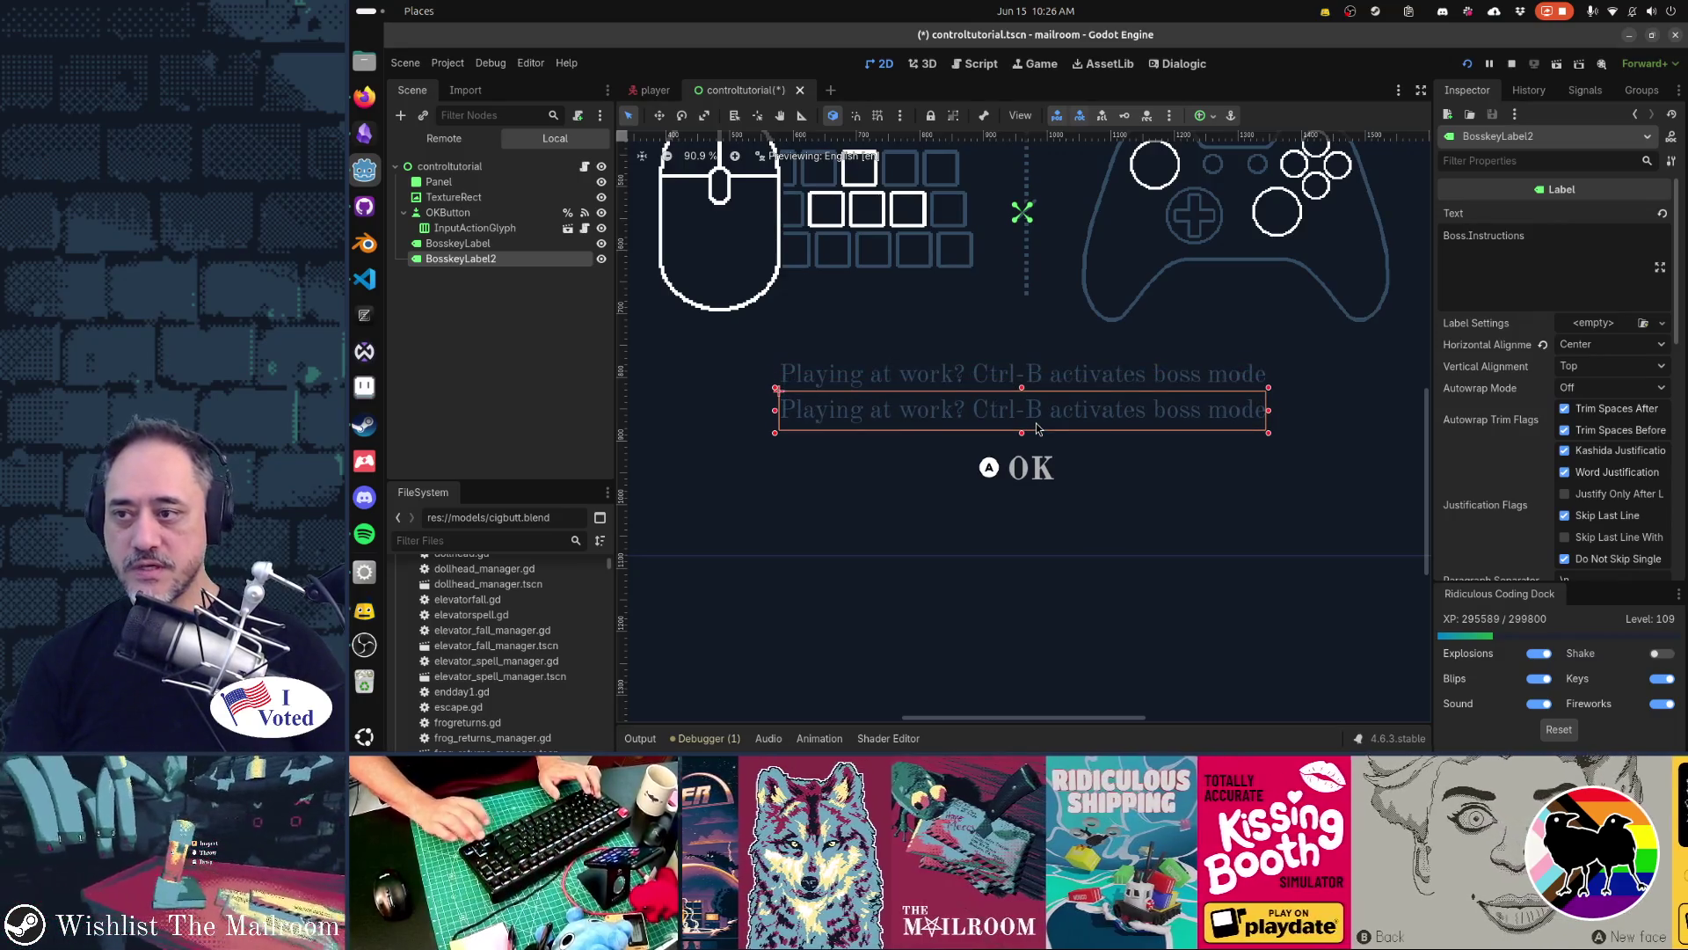
Rename the copy to HighlightLabel and set its text to Highlight.Instructions
{"action": "double_click", "coordinate": [531, 260]}
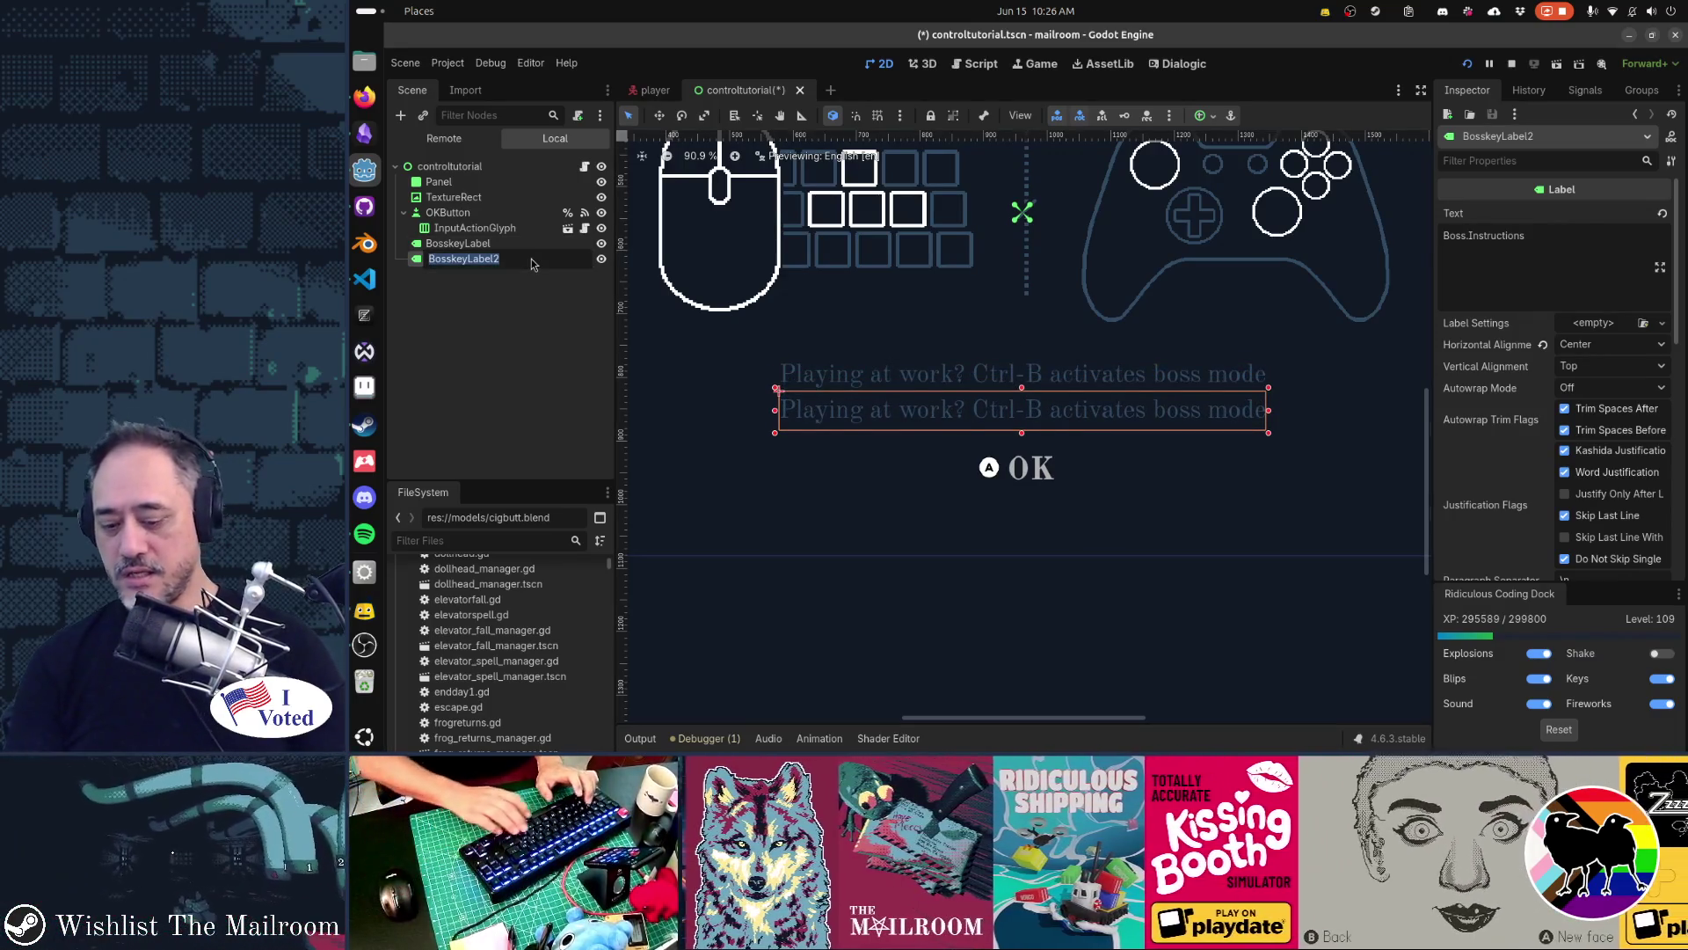
{"action": "type", "text": "HighlghtLabel"}
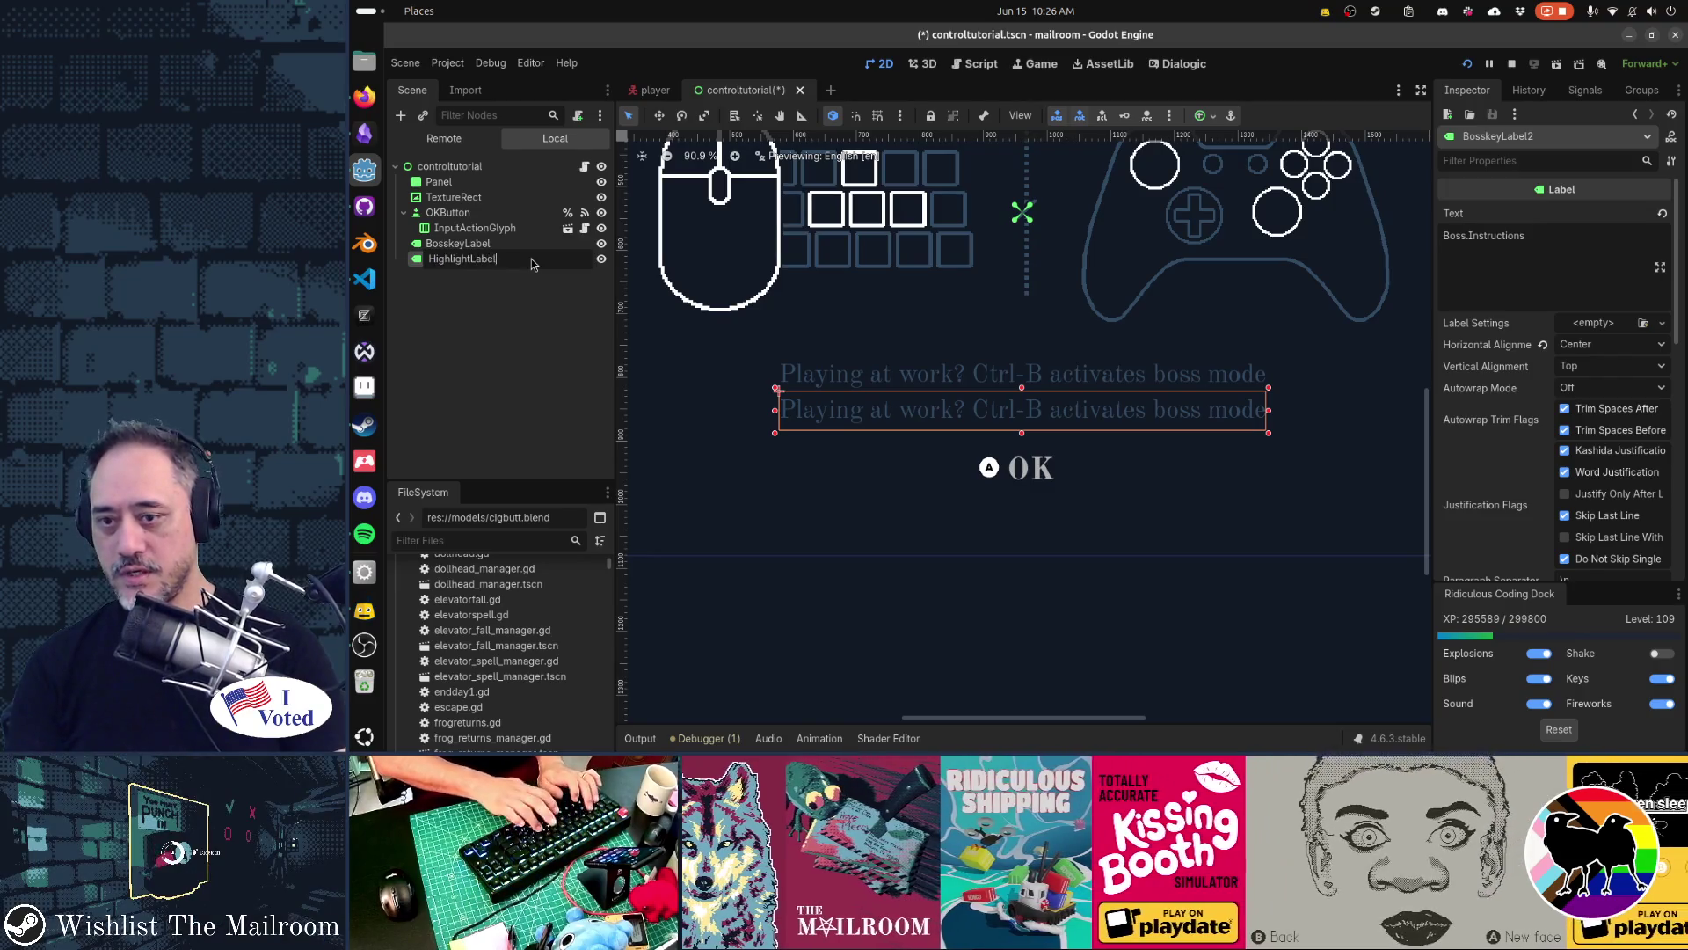
{"action": "key", "text": "Return"}
{"action": "left_click", "coordinate": [1598, 247]}
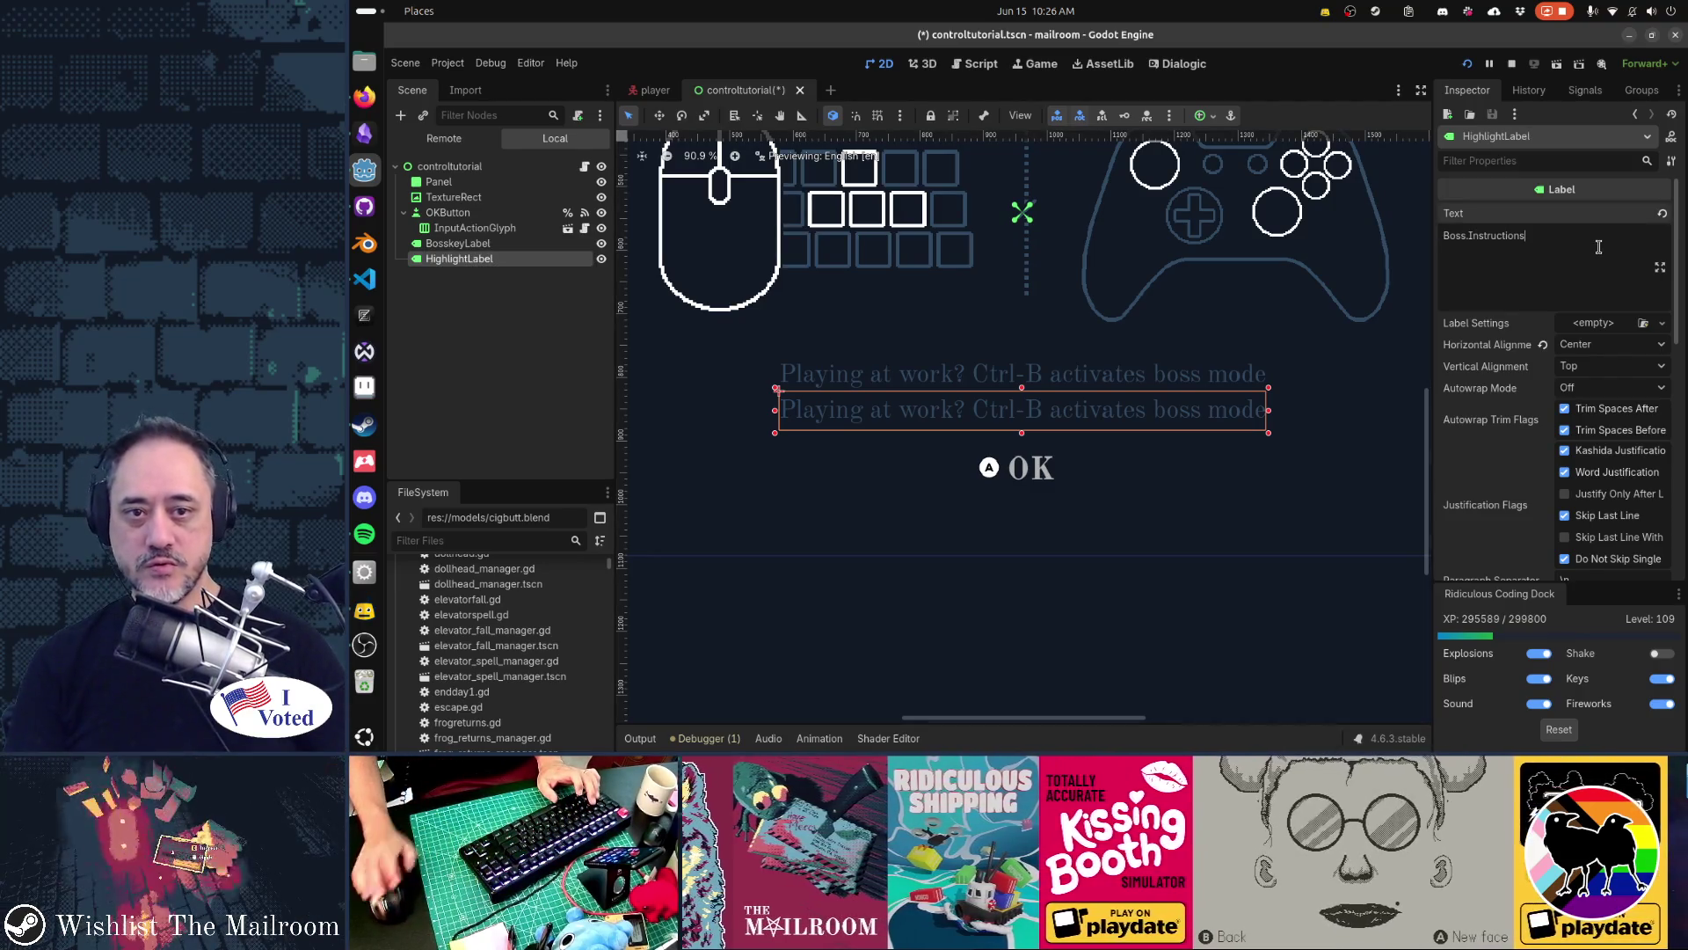
{"action": "type", "text": "Highlight"}
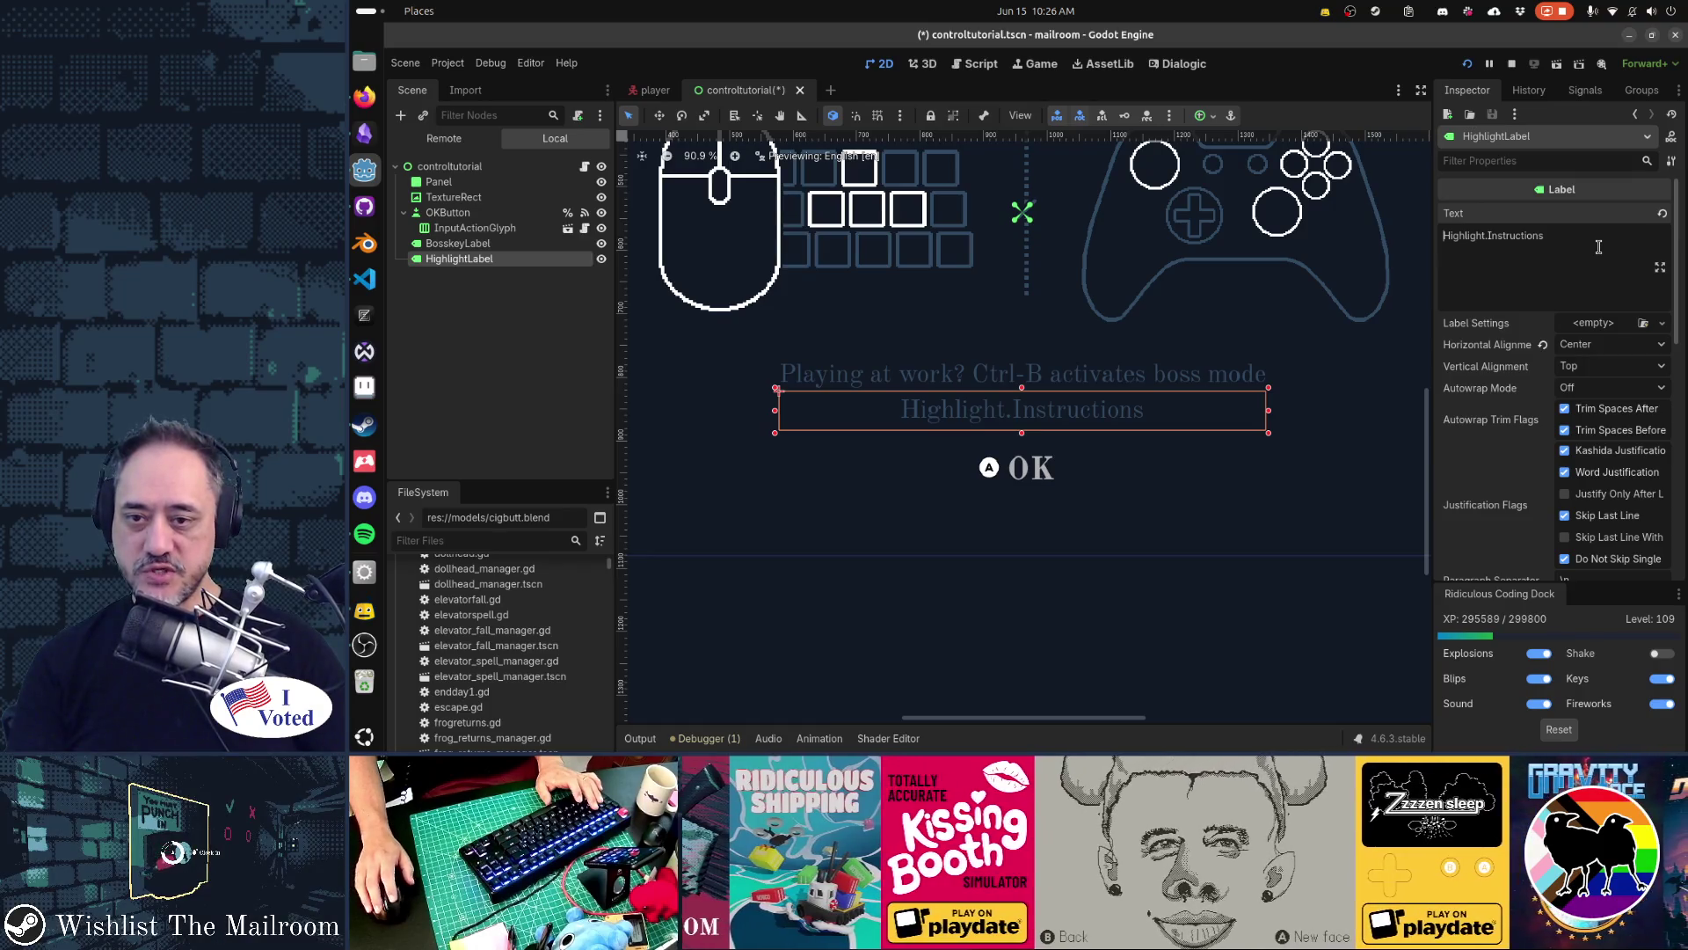
{"action": "scroll", "coordinate": [1135, 494], "scroll_direction": "down", "scroll_amount": 2}
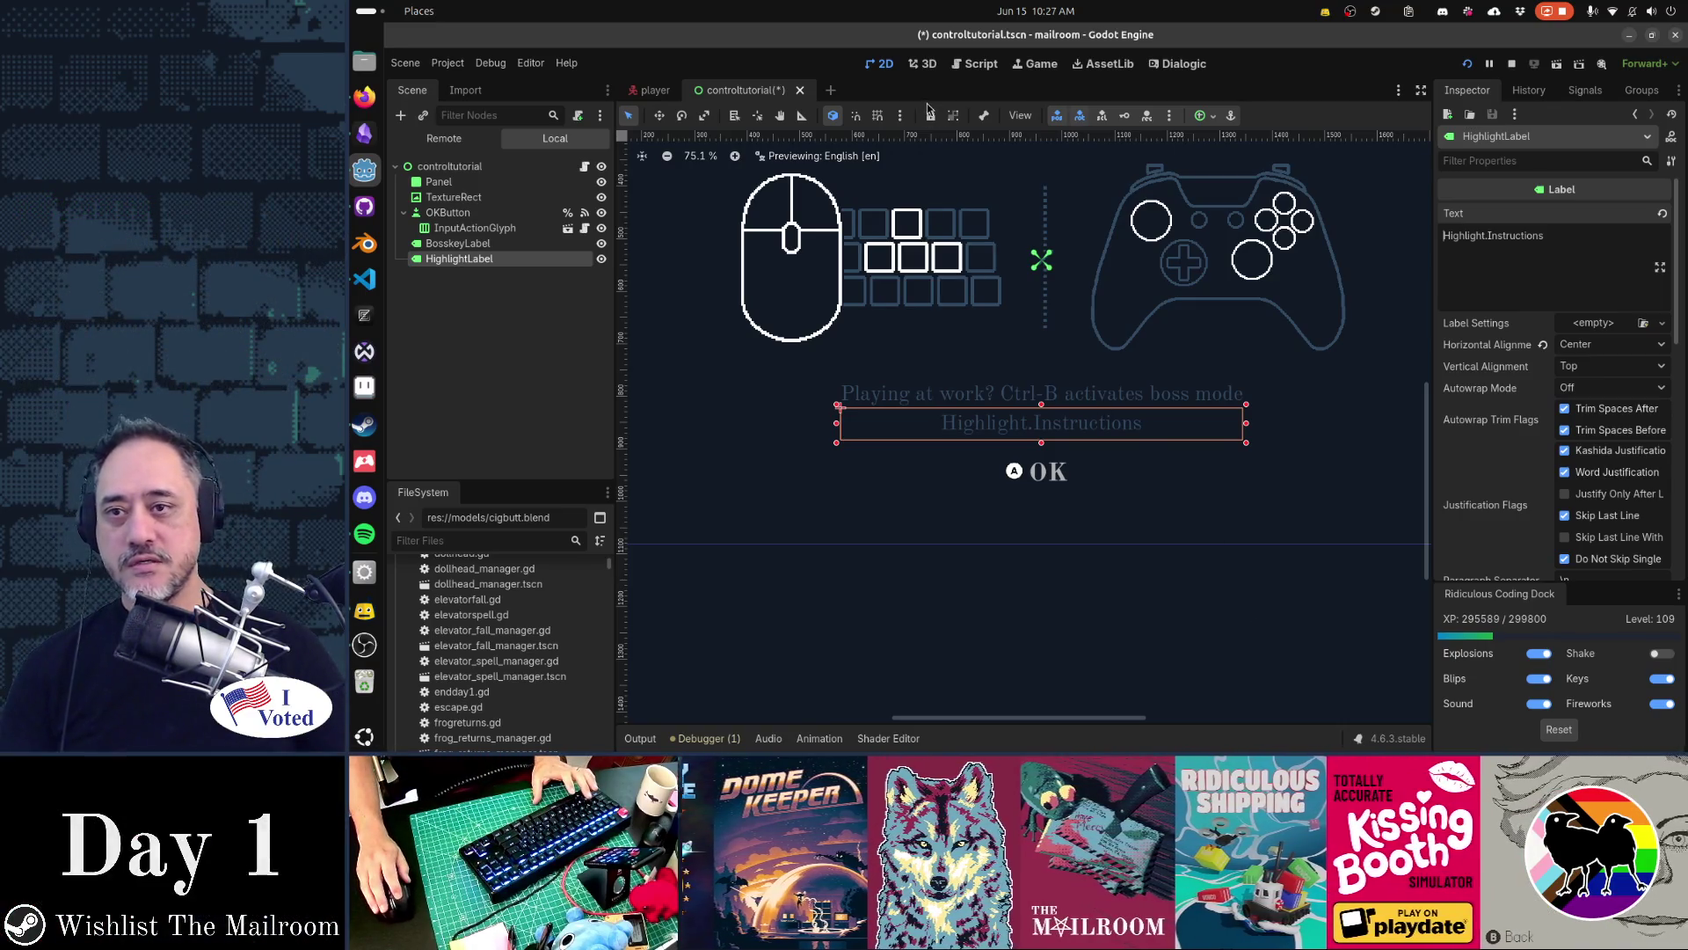
Open steamheader.tscn in a new tab, save the control tutorial, and launch the game
{"action": "key", "text": "shift+alt+o"}
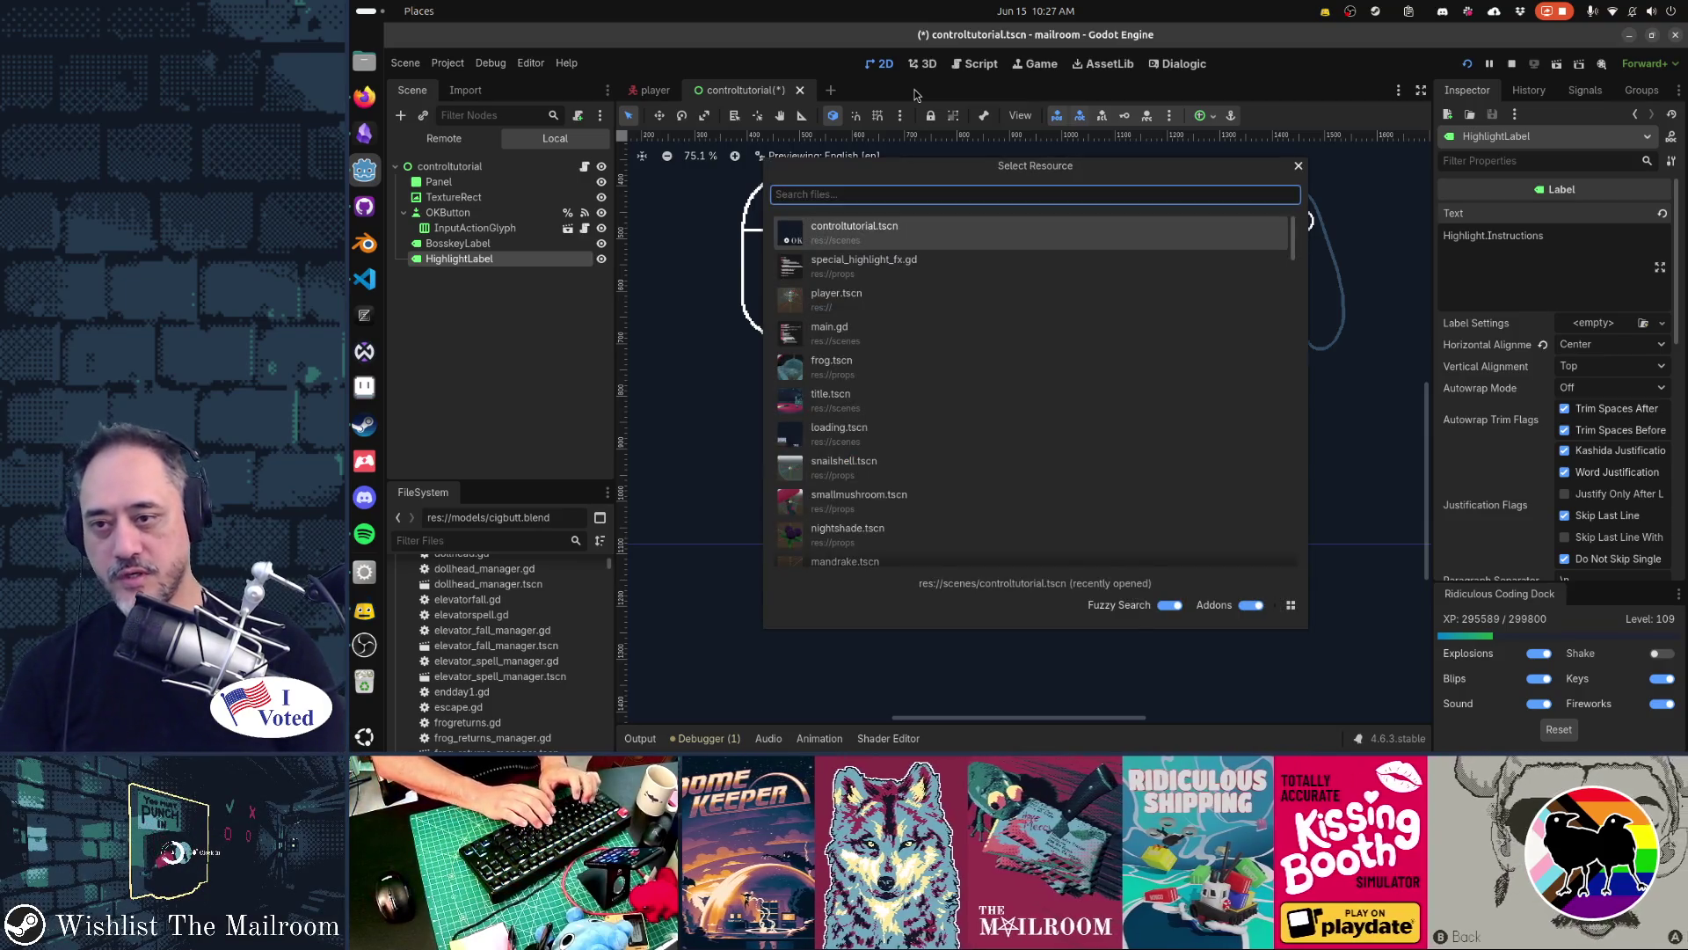
{"action": "type", "text": "steam"}
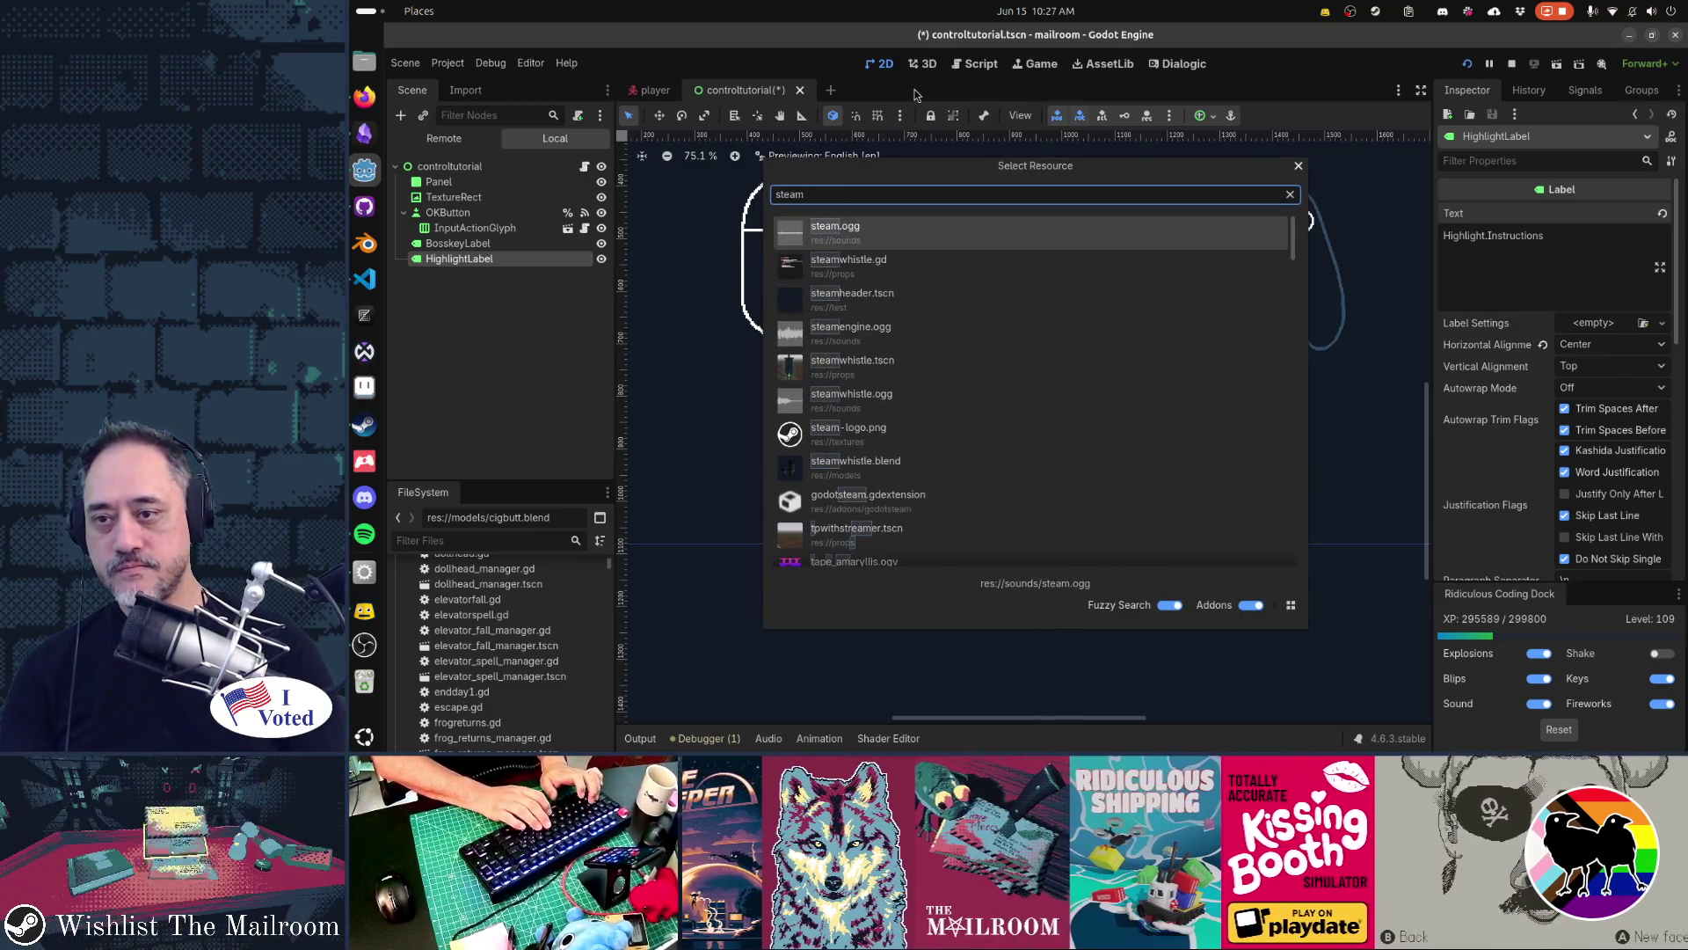
{"action": "type", "text": "head"}
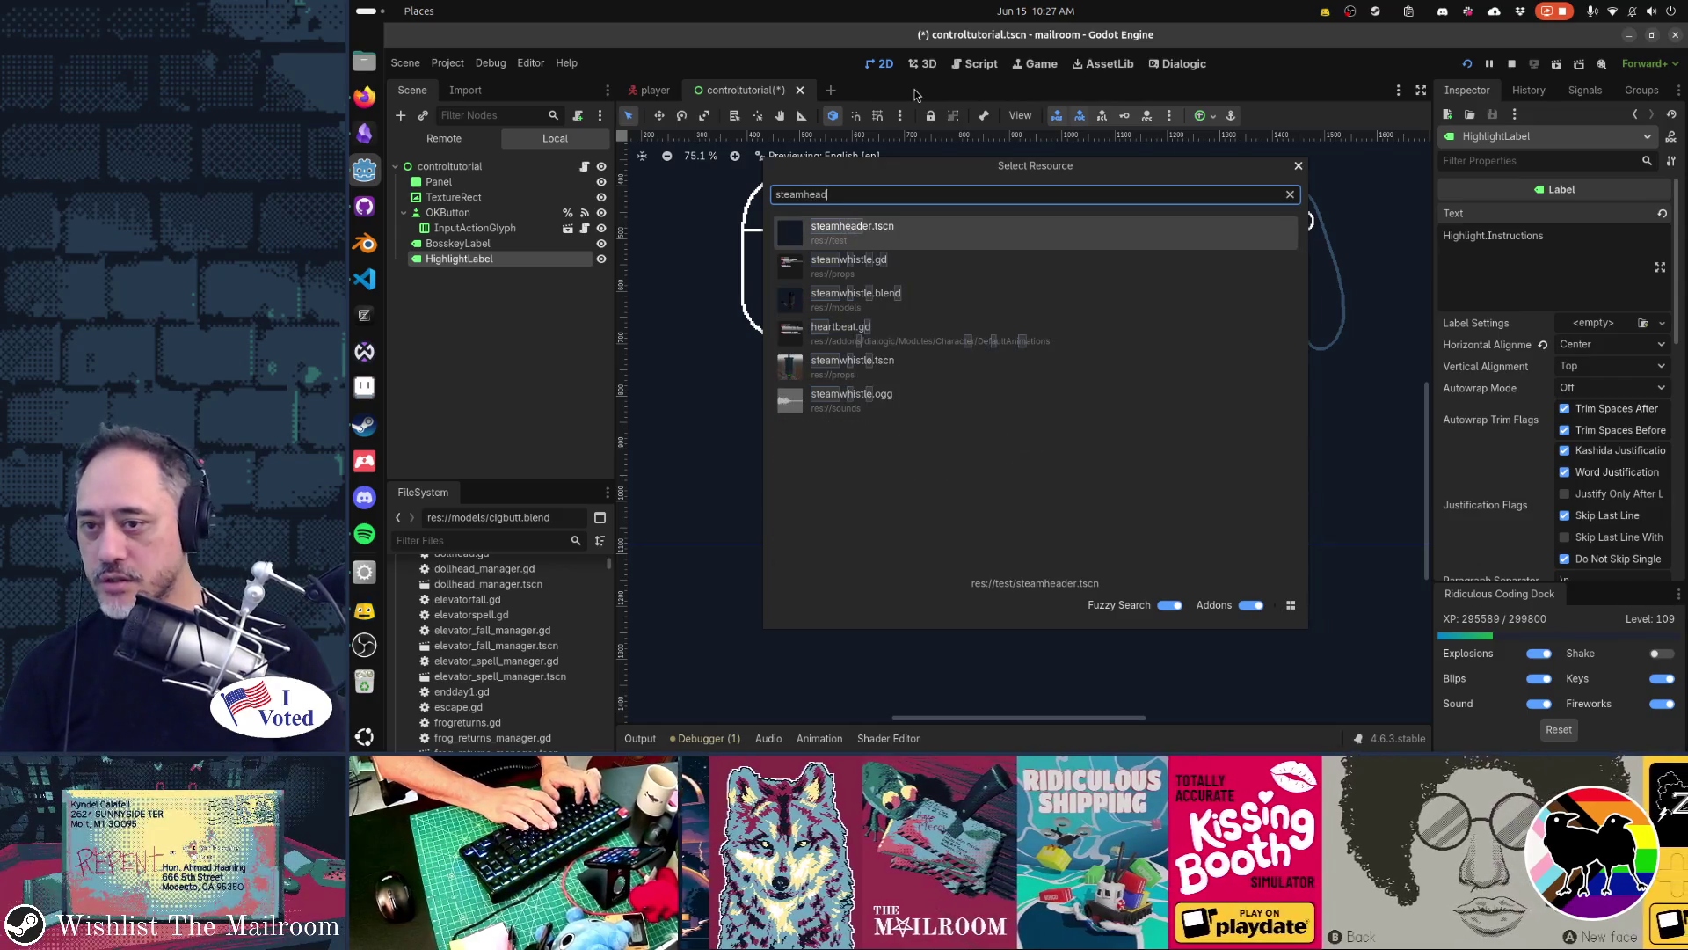
{"action": "key", "text": "Return"}
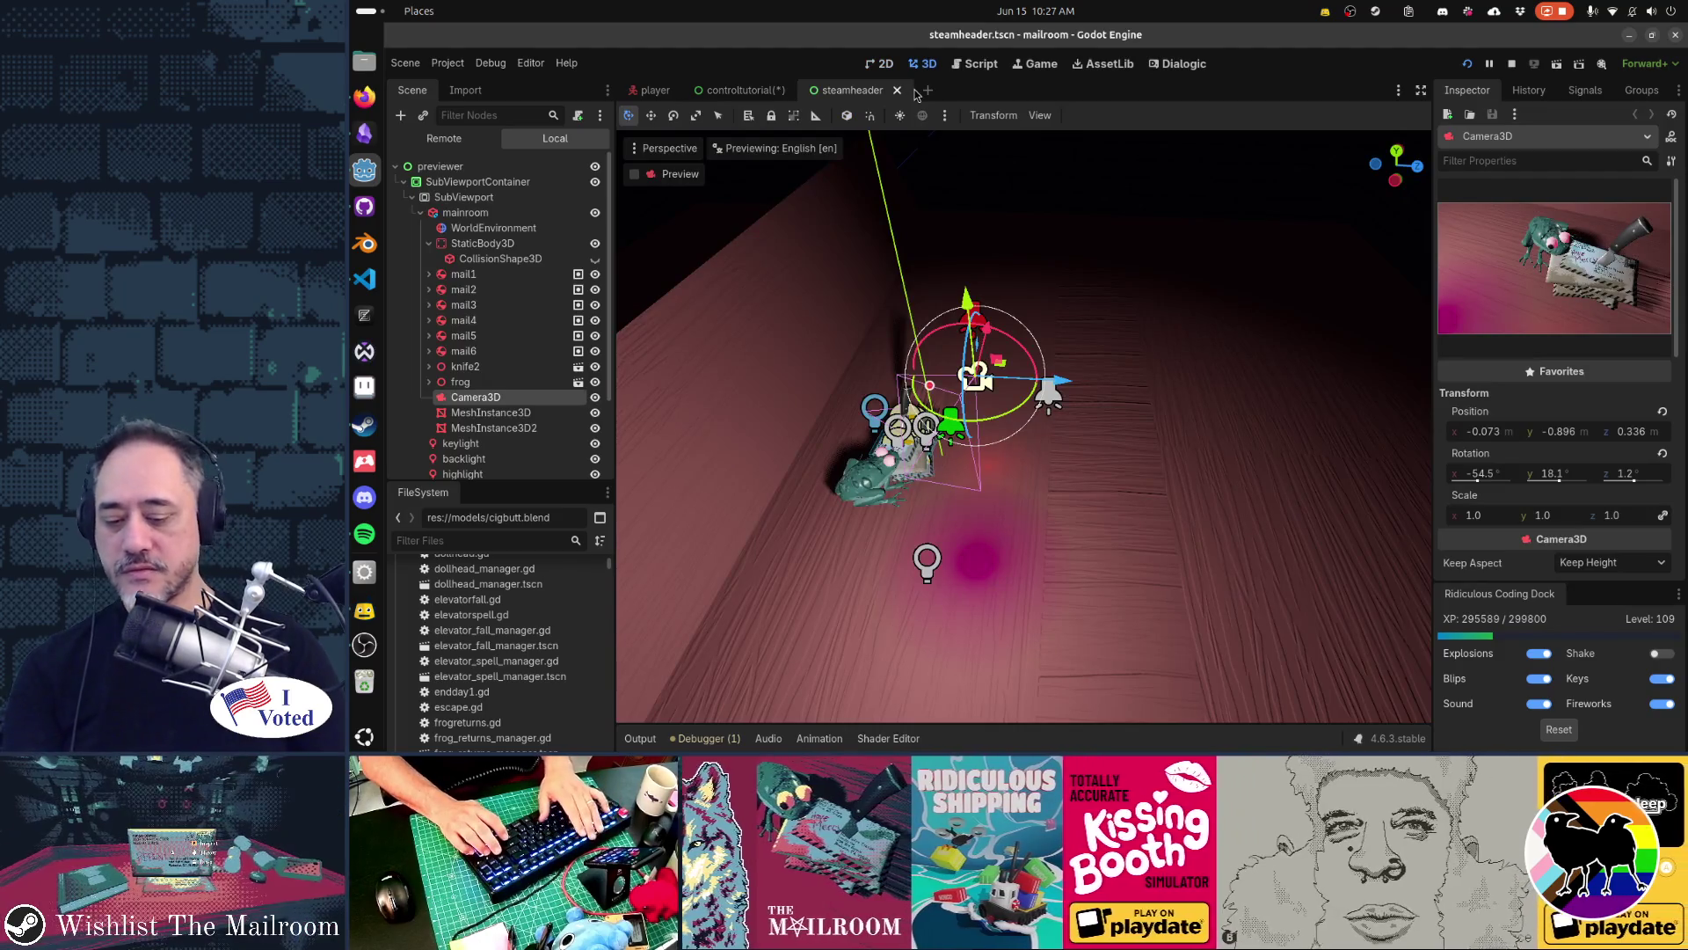
{"action": "key", "text": "F8"}
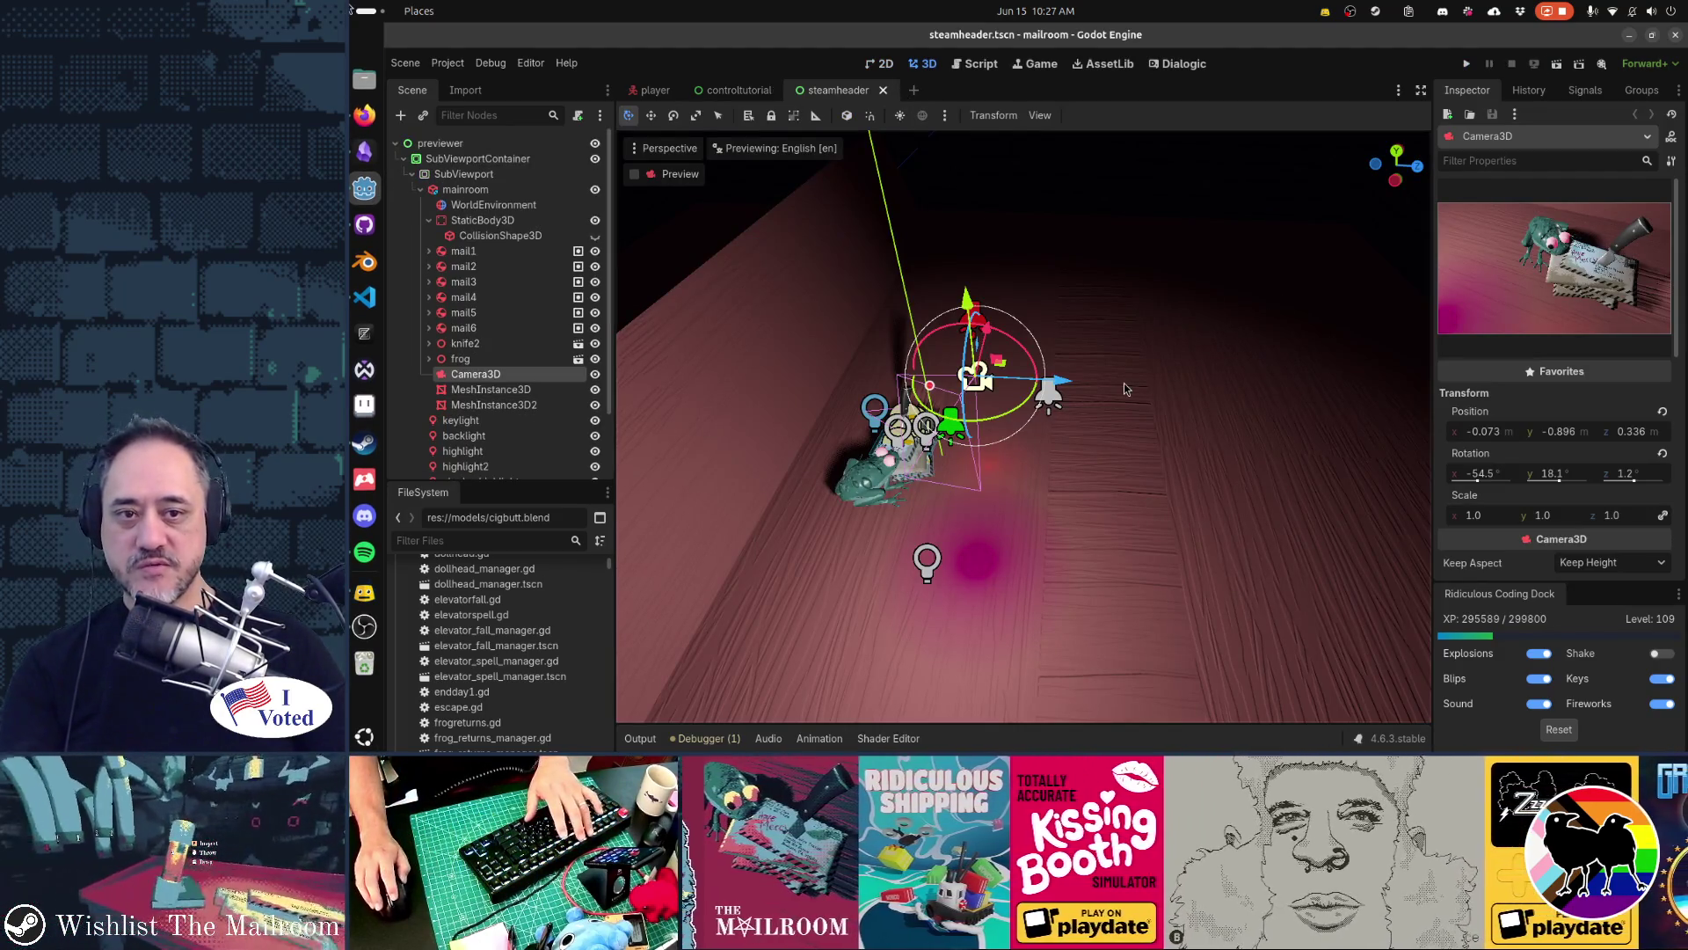
{"action": "key", "text": "F5"}
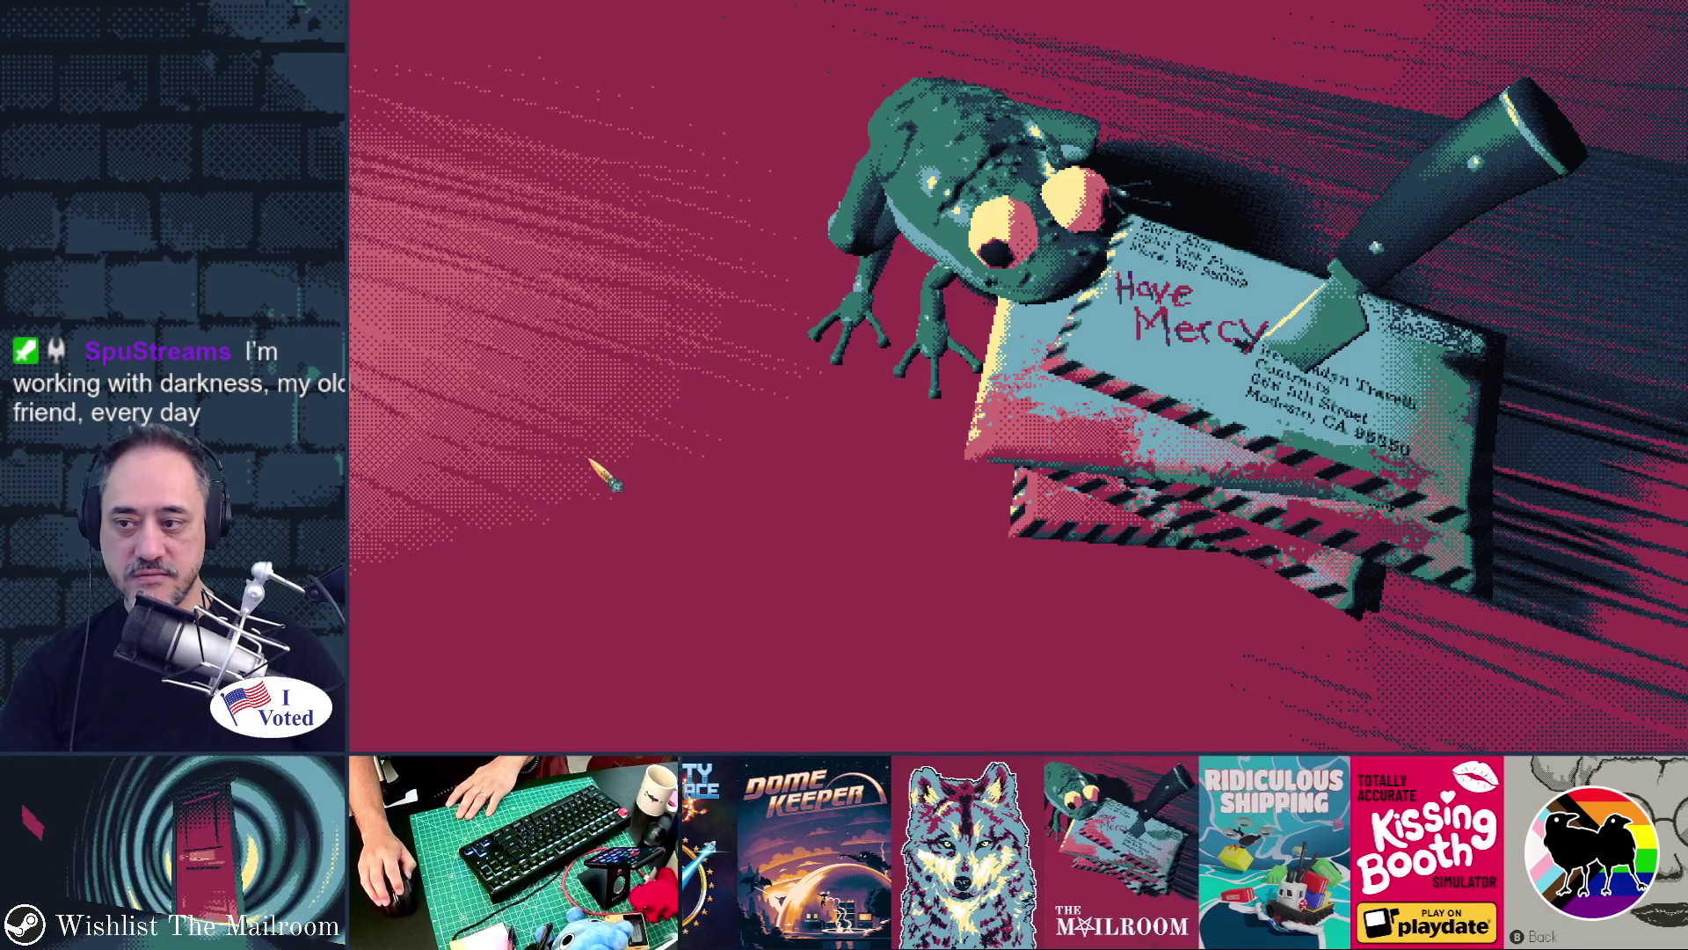
Stop the game and inspect the highlight, highlight2 and green SpotLight3D2 lights
{"action": "key", "text": "F8"}
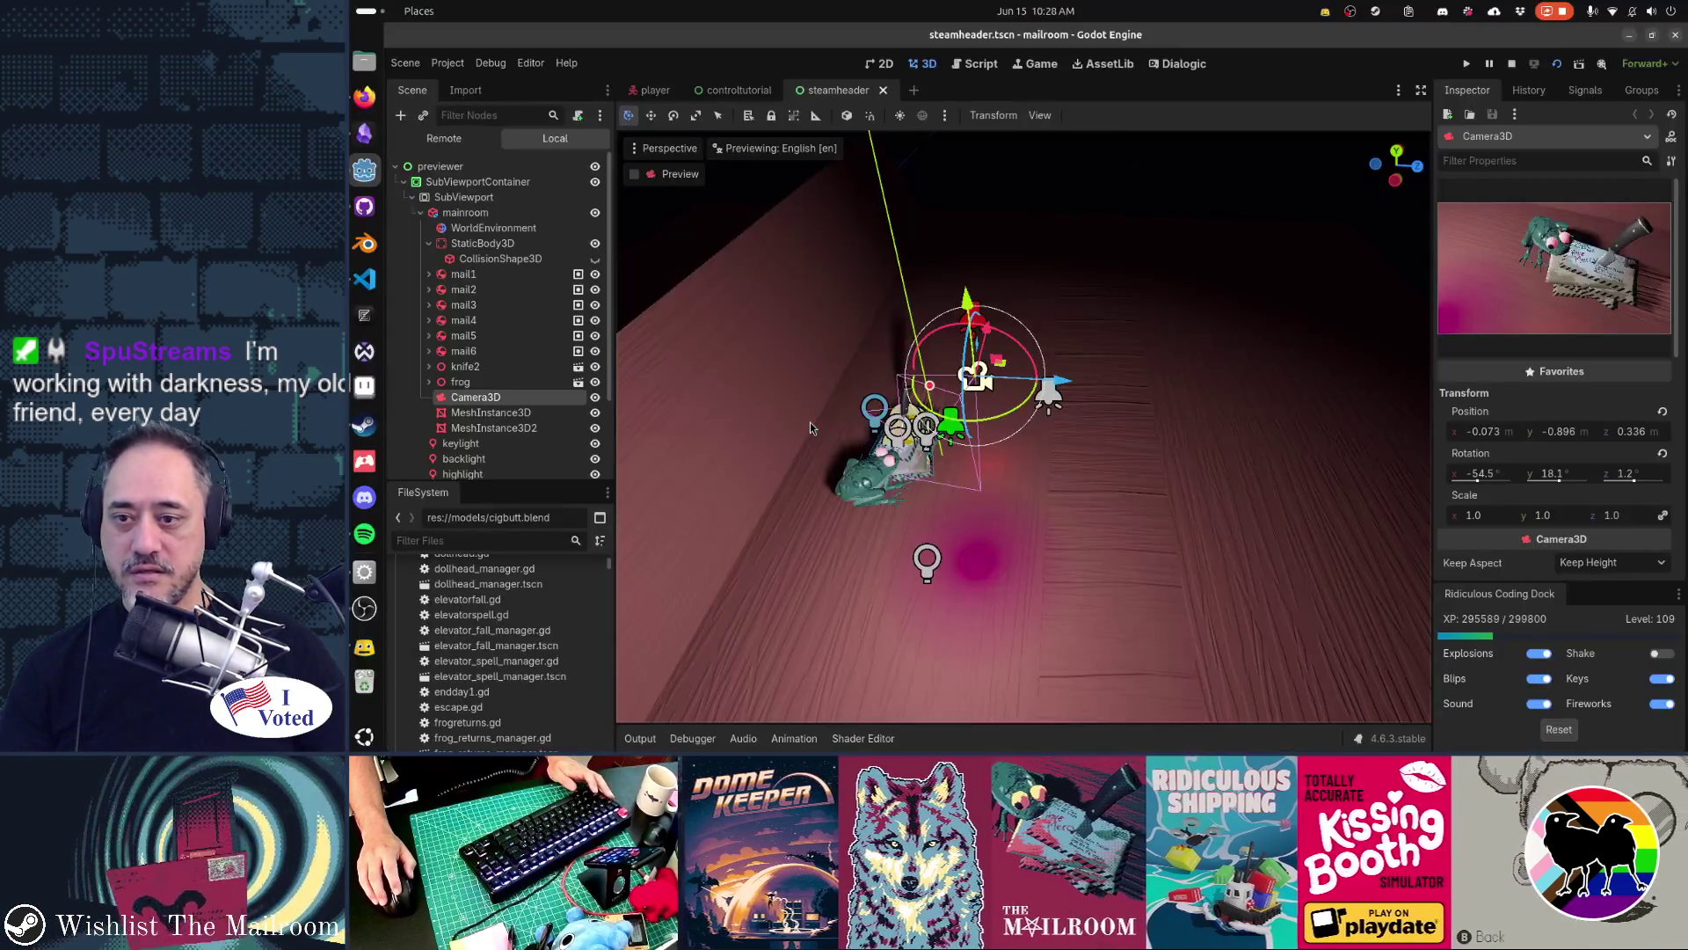
{"action": "scroll", "coordinate": [506, 408], "scroll_direction": "down", "scroll_amount": 3}
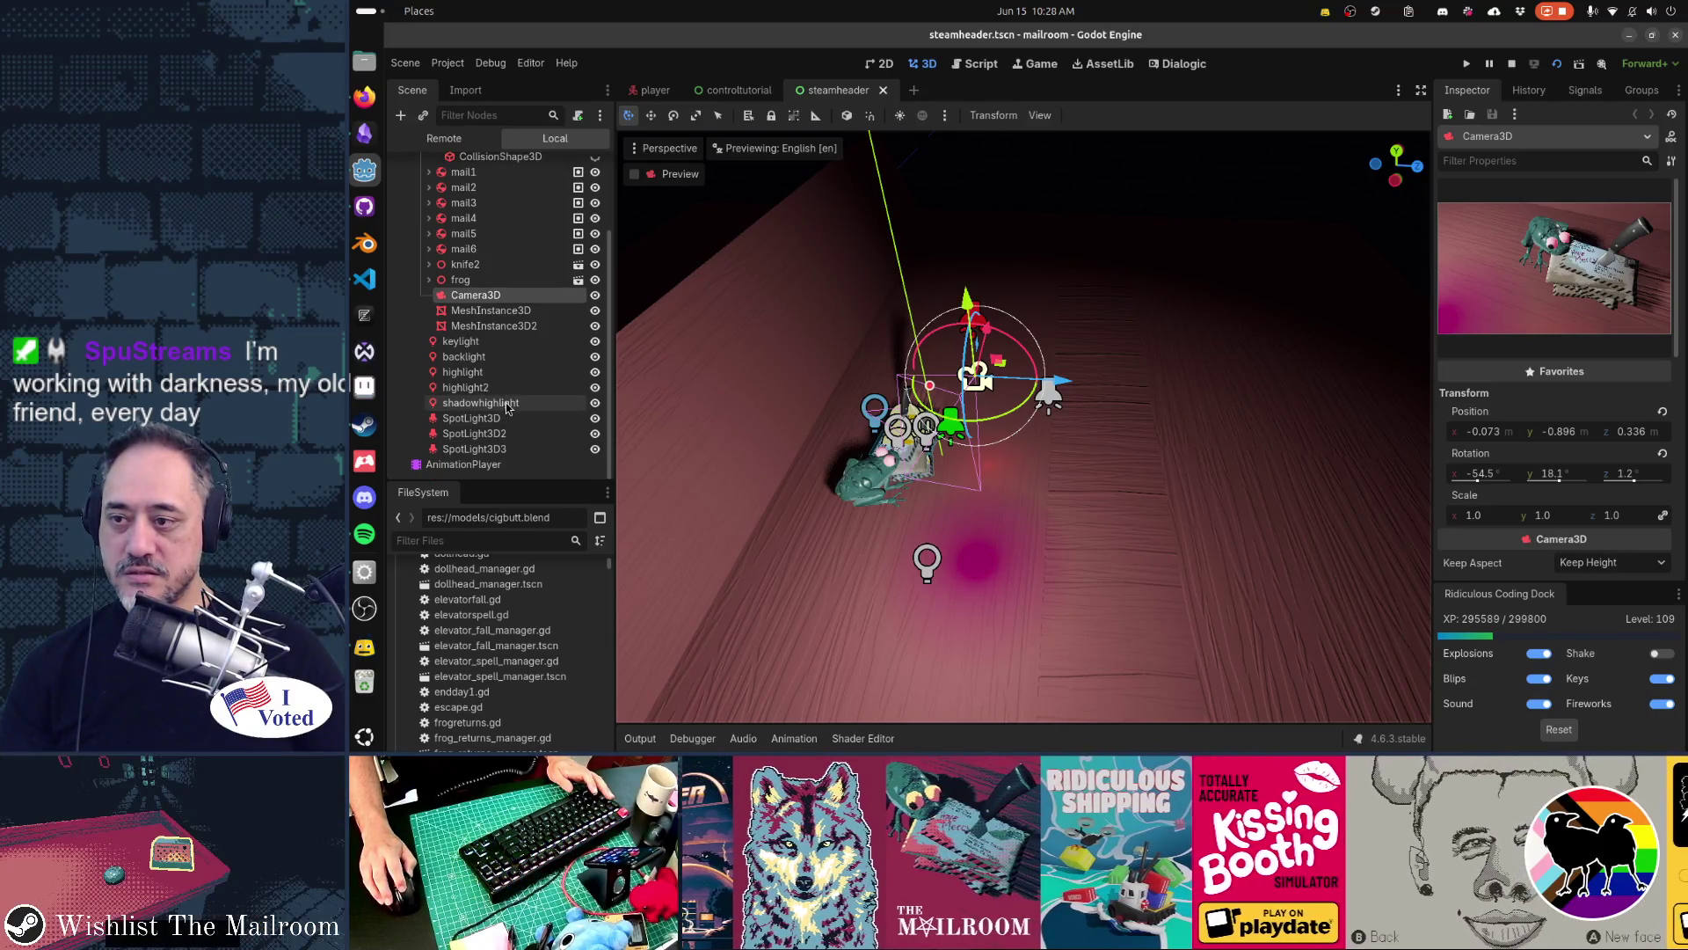
{"action": "left_click", "coordinate": [504, 389]}
{"action": "left_click", "coordinate": [475, 372]}
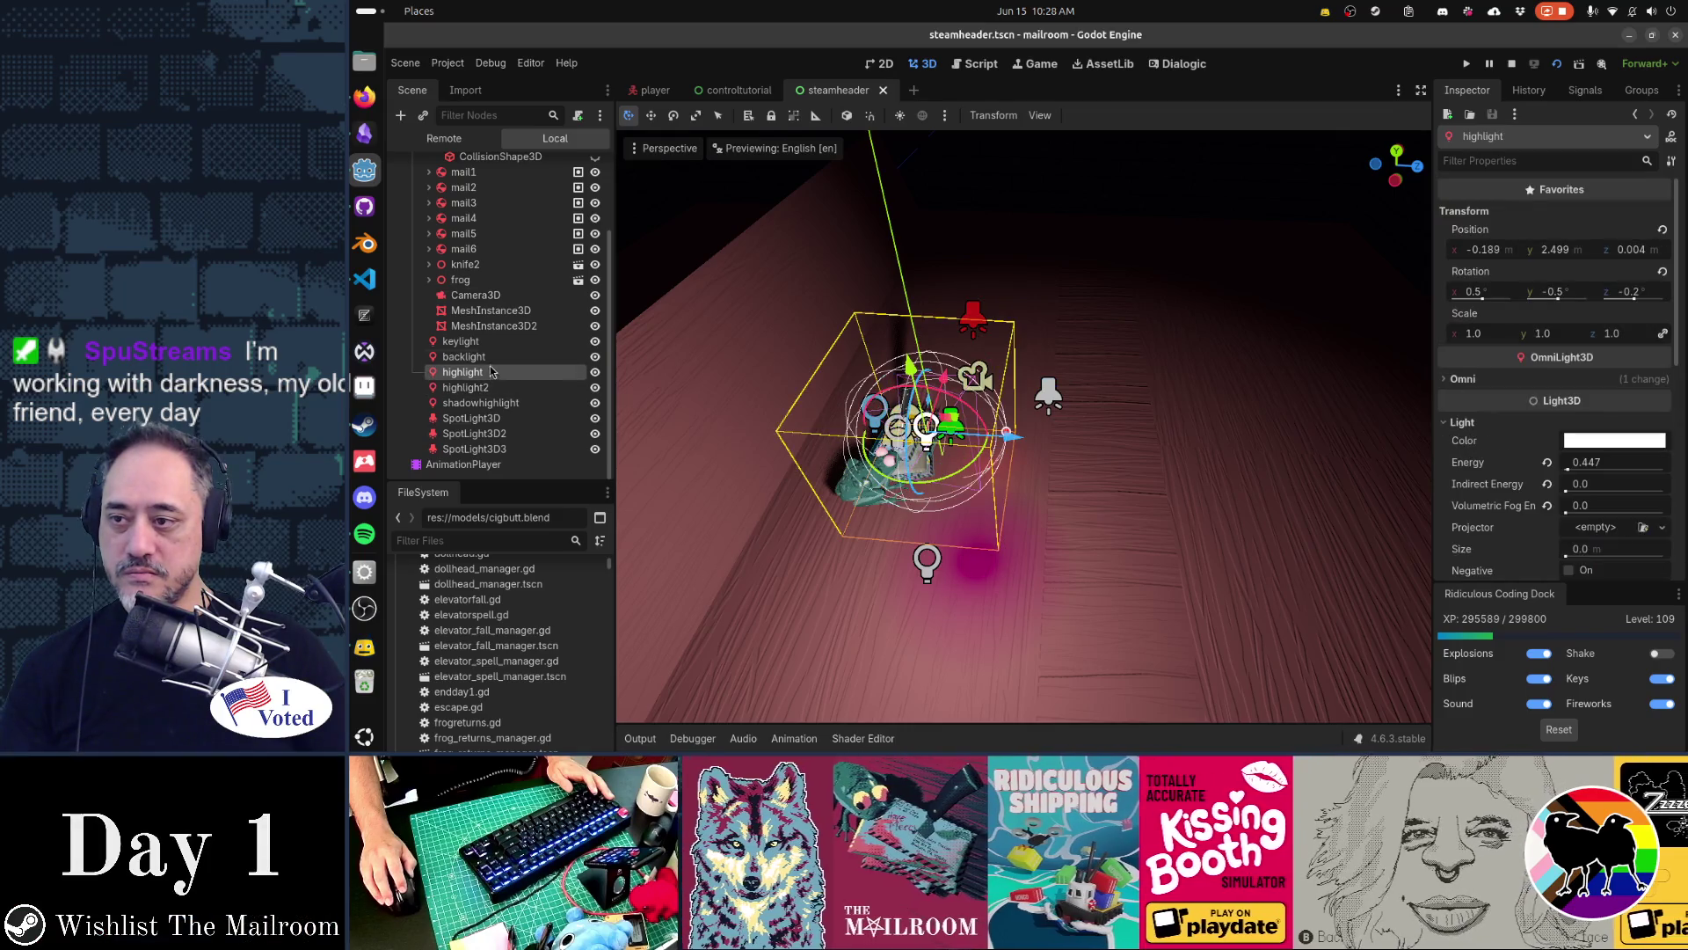
{"action": "left_click", "coordinate": [470, 356]}
{"action": "left_click", "coordinate": [475, 387]}
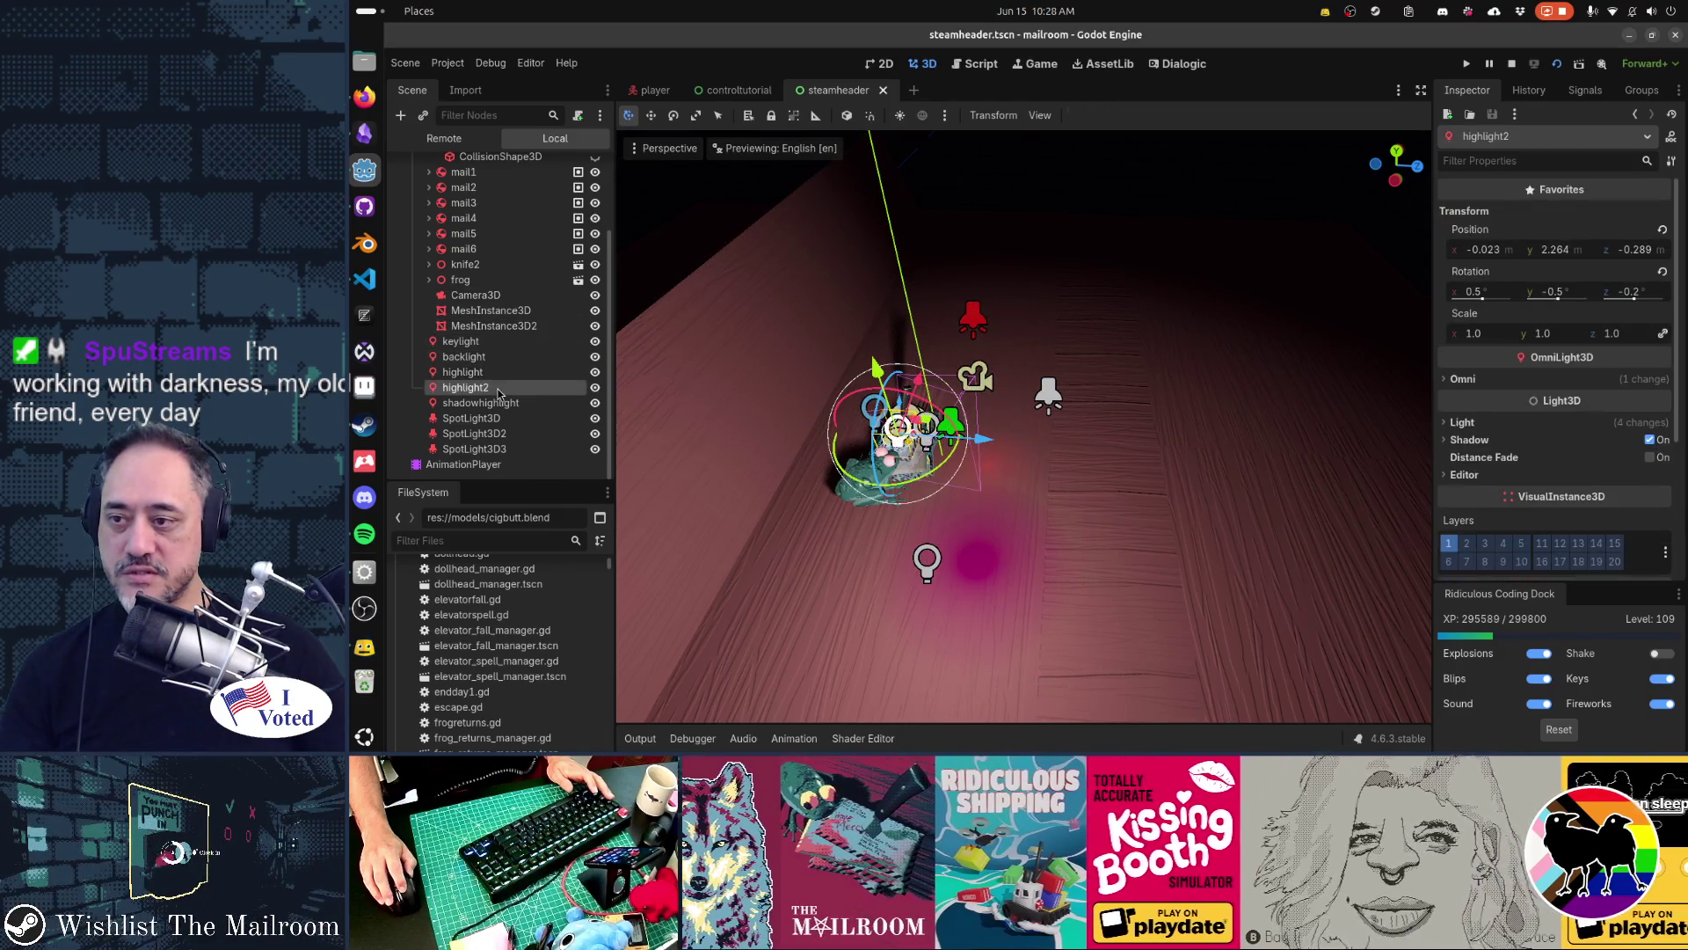
{"action": "left_click", "coordinate": [492, 418]}
{"action": "left_click", "coordinate": [502, 432]}
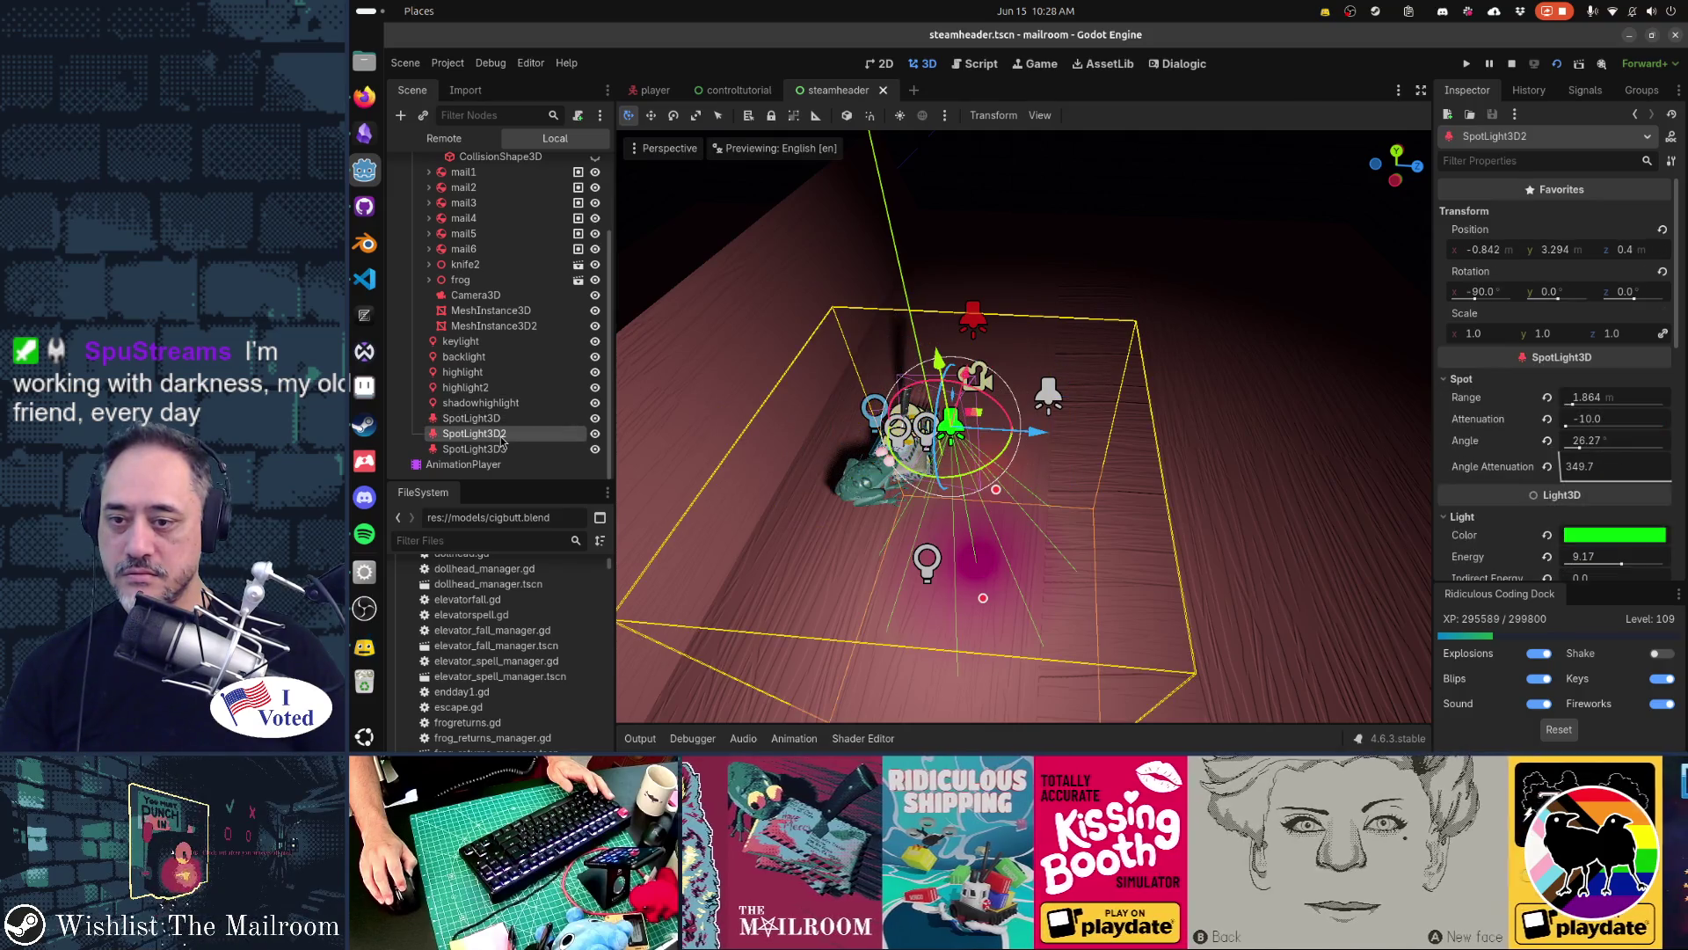
{"action": "mouse_move", "coordinate": [765, 459]}
{"action": "left_mouse_down"}
{"action": "mouse_move", "coordinate": [963, 479]}
{"action": "mouse_move", "coordinate": [889, 457]}
{"action": "left_mouse_up"}
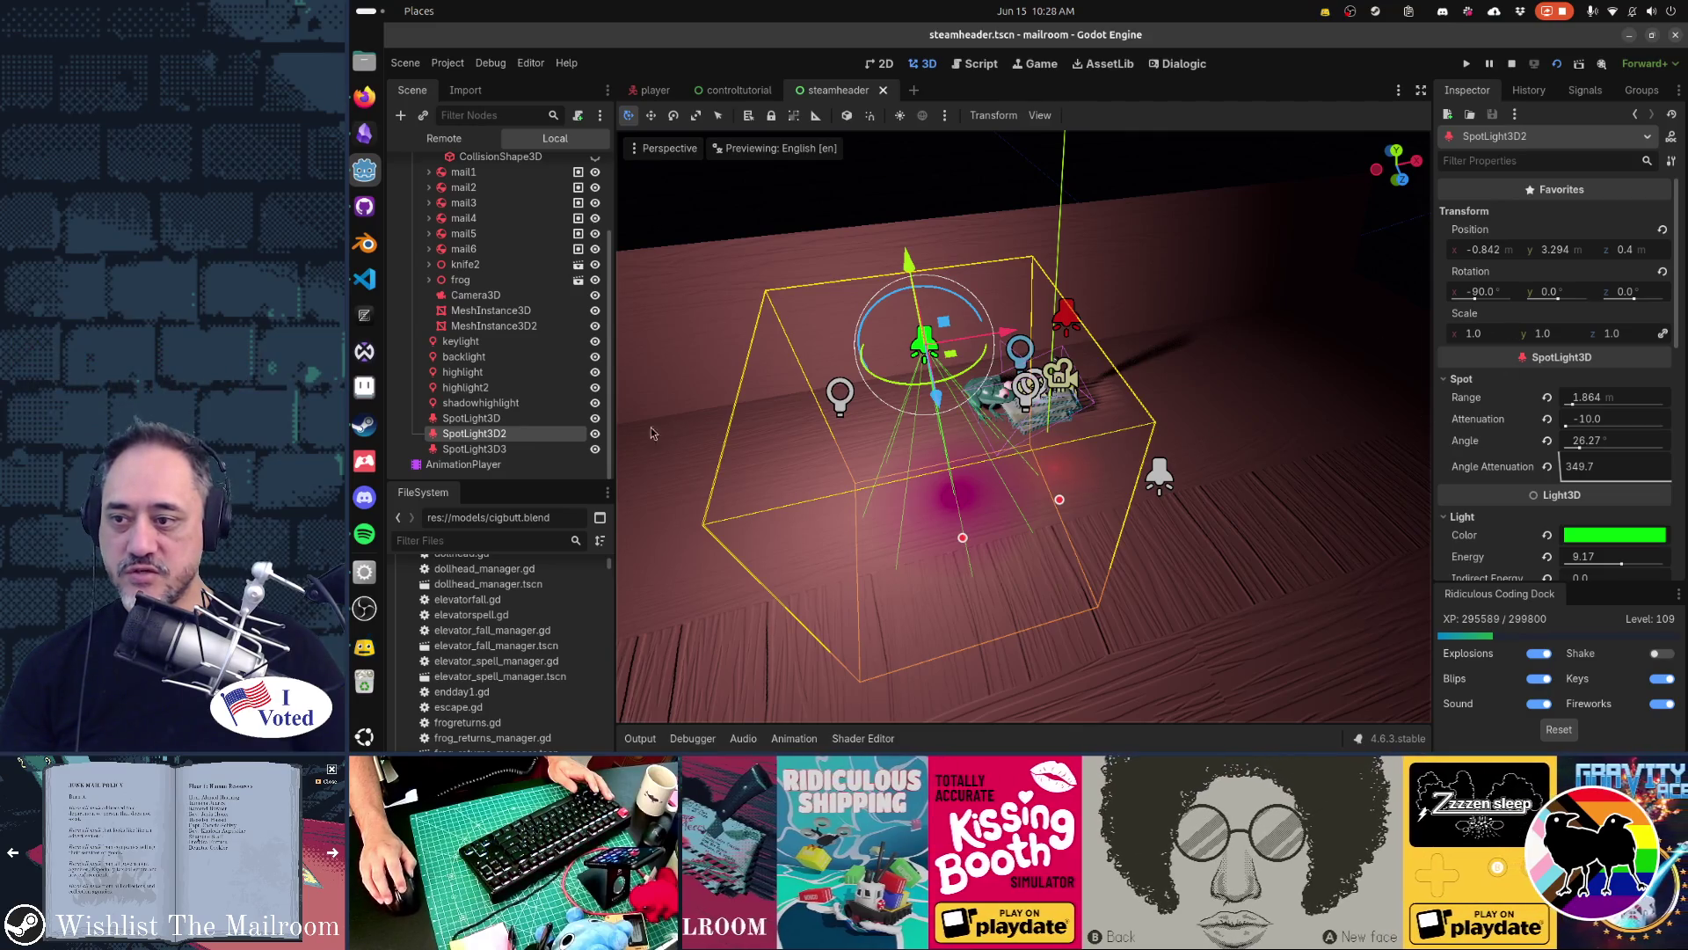
Switch SpotLight3D2 back on and check the lighting by running the game again
{"action": "key", "text": "F6"}
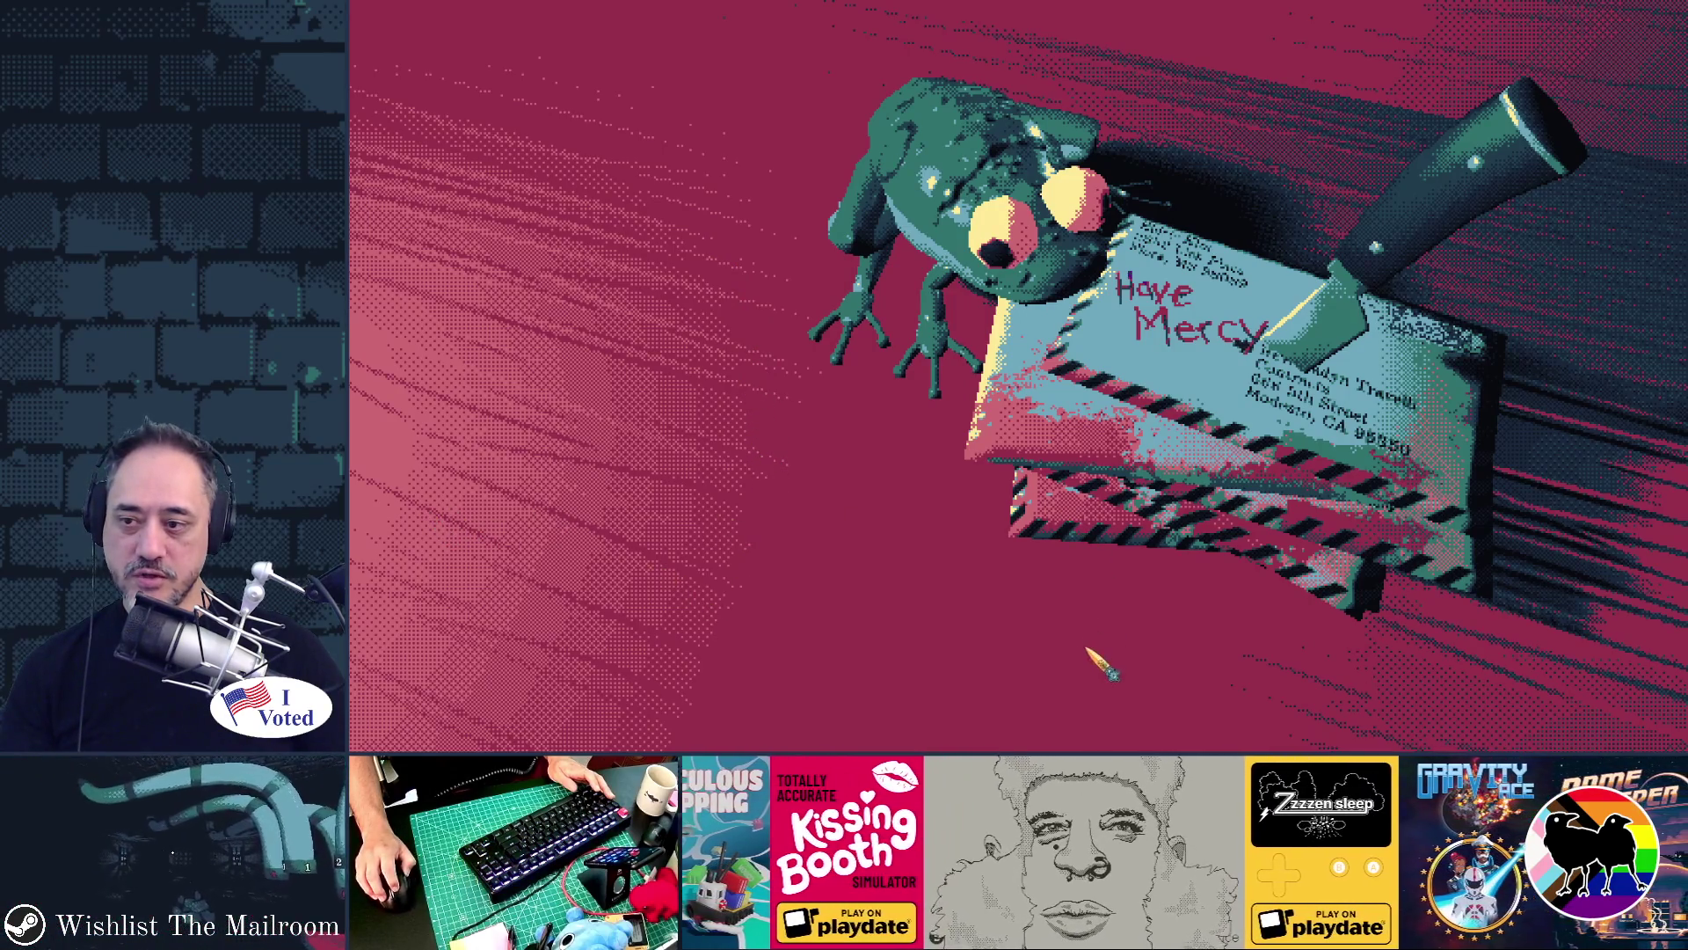
{"action": "key", "text": "F8"}
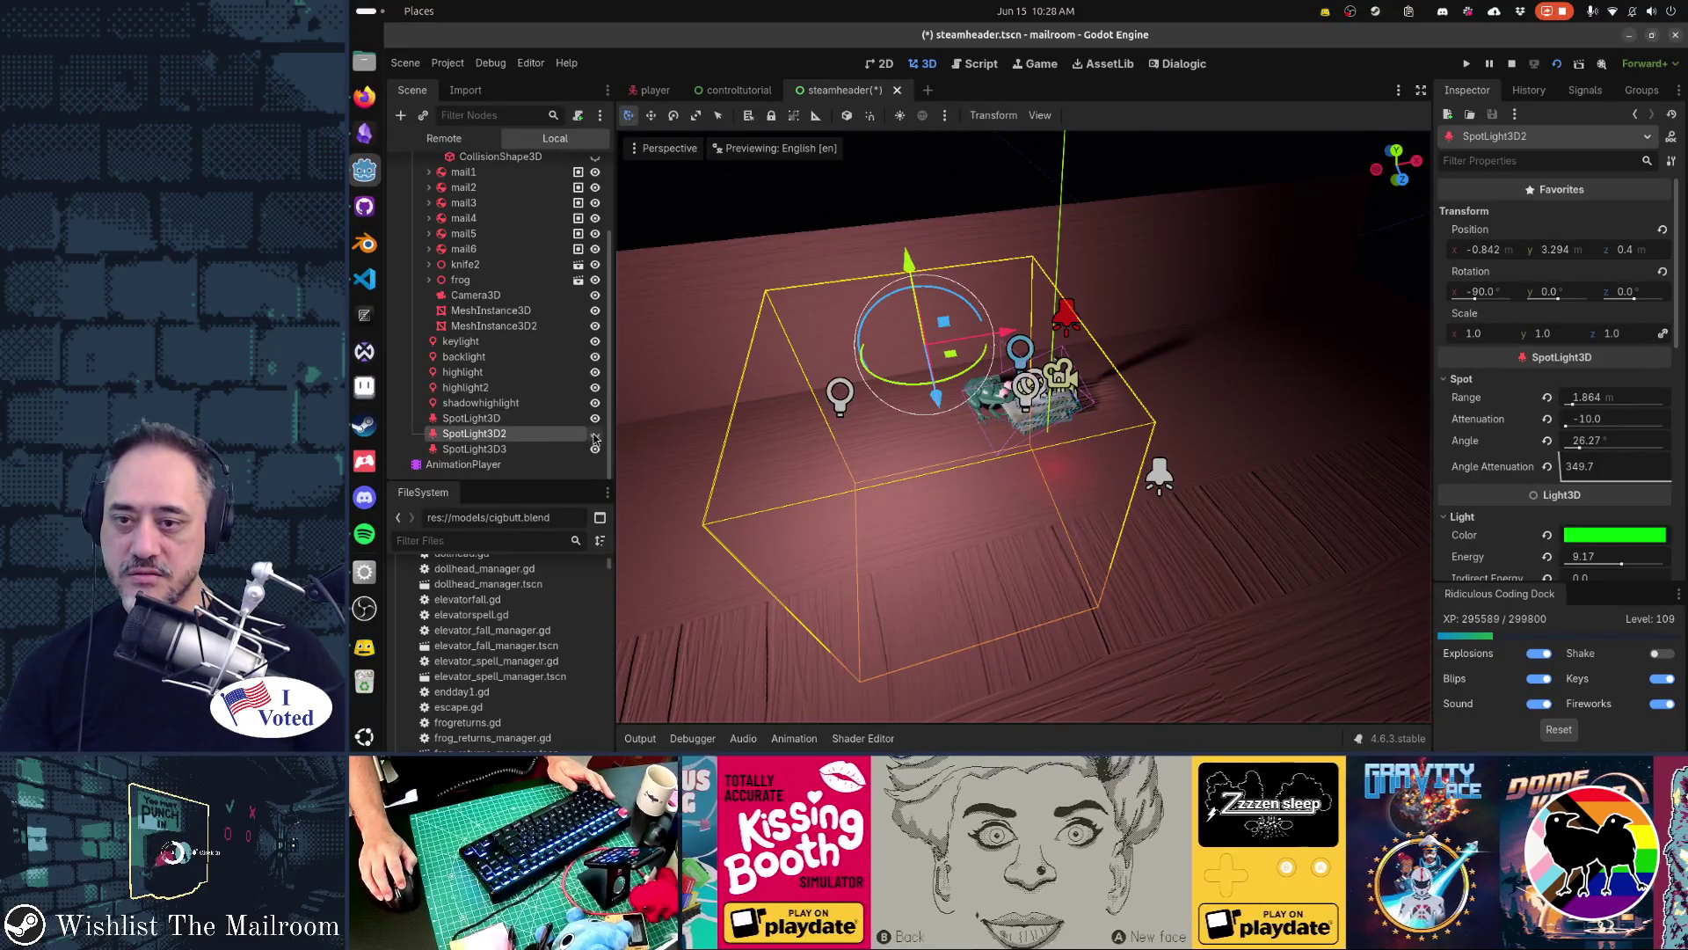
{"action": "left_click", "coordinate": [594, 435]}
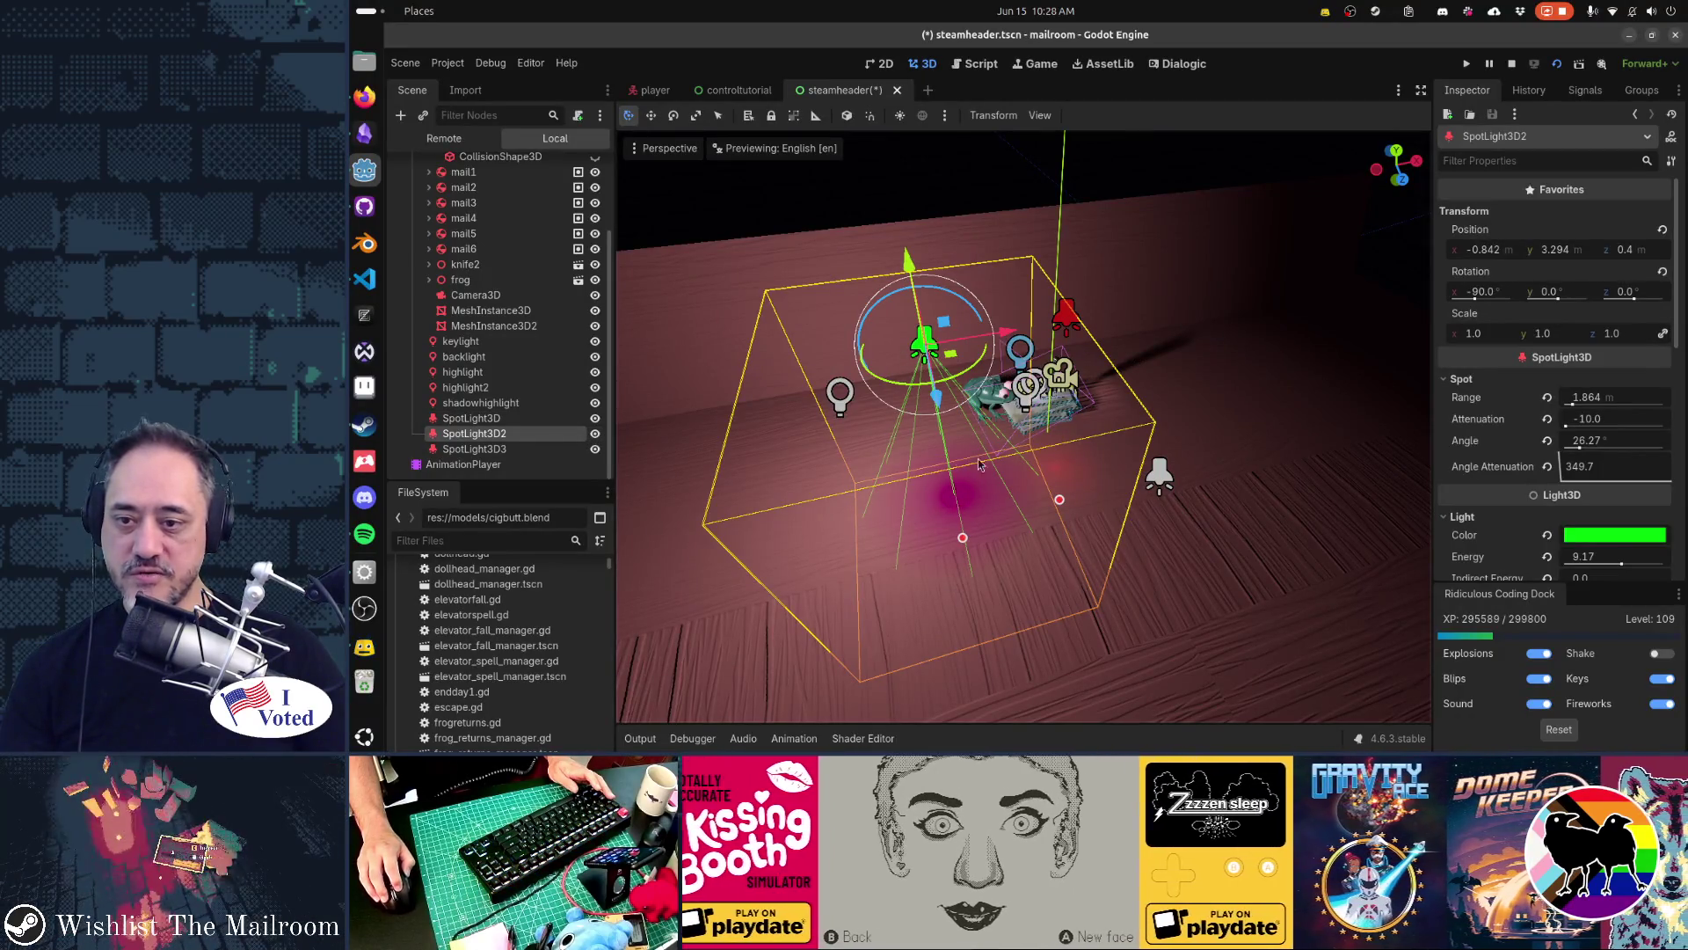
{"action": "key", "text": "F5"}
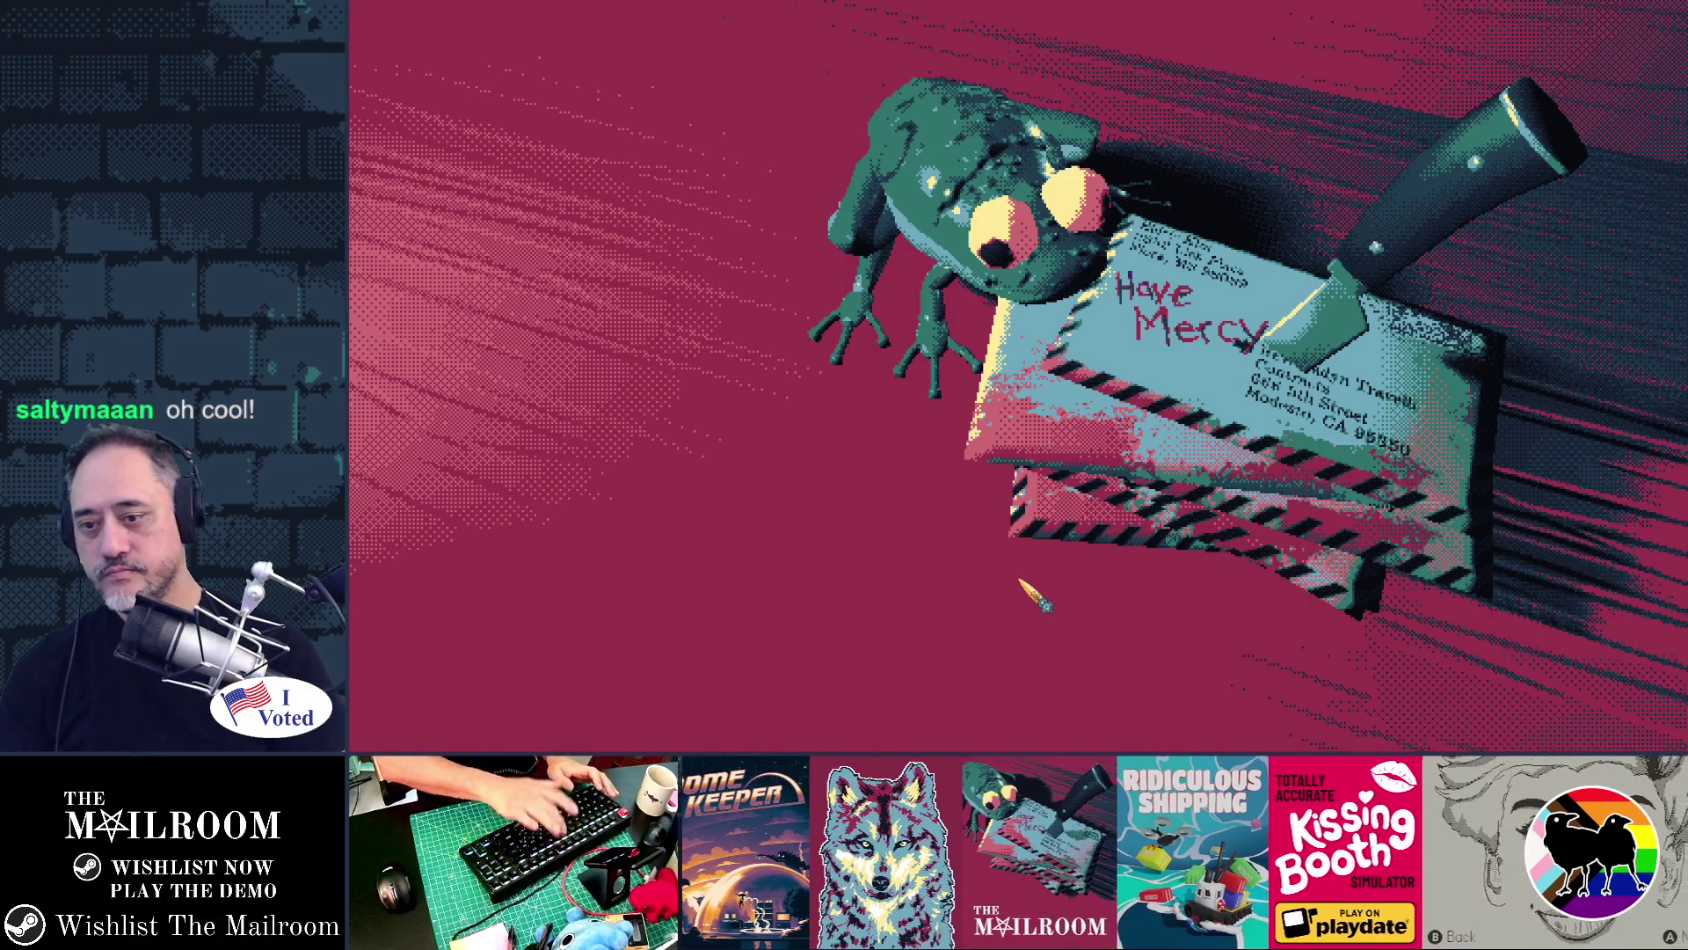
{"action": "key", "text": "F8"}
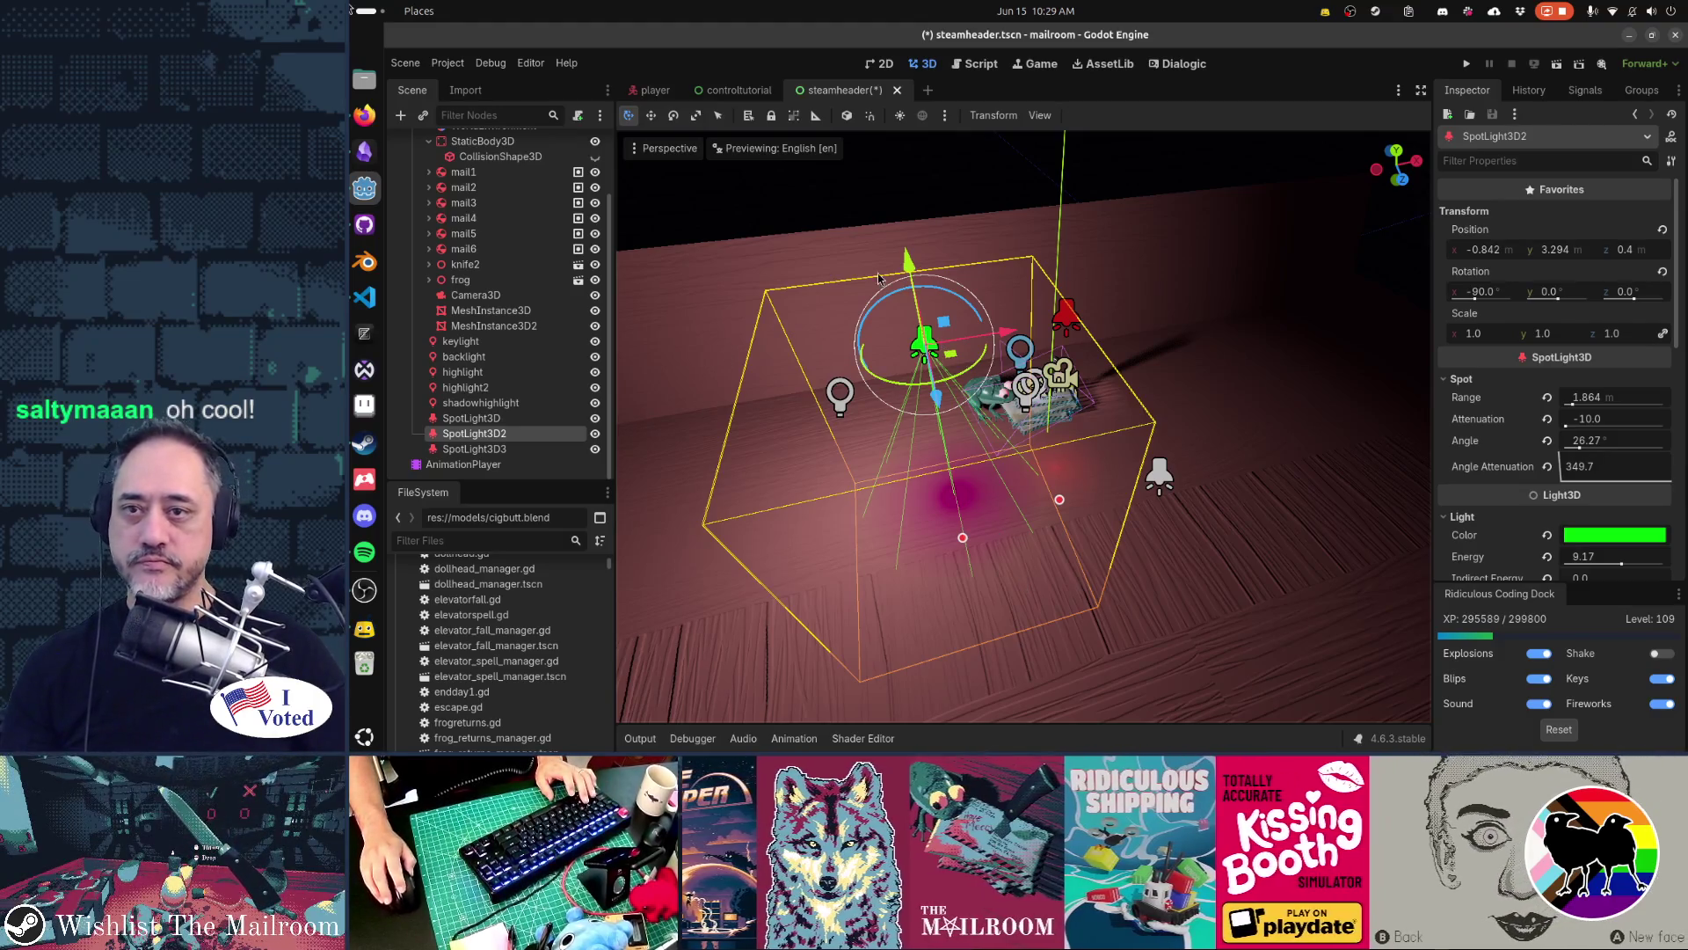
Close the steamheader tab through its unsaved-changes prompt, then return to the control tutorial
{"action": "left_click", "coordinate": [896, 90]}
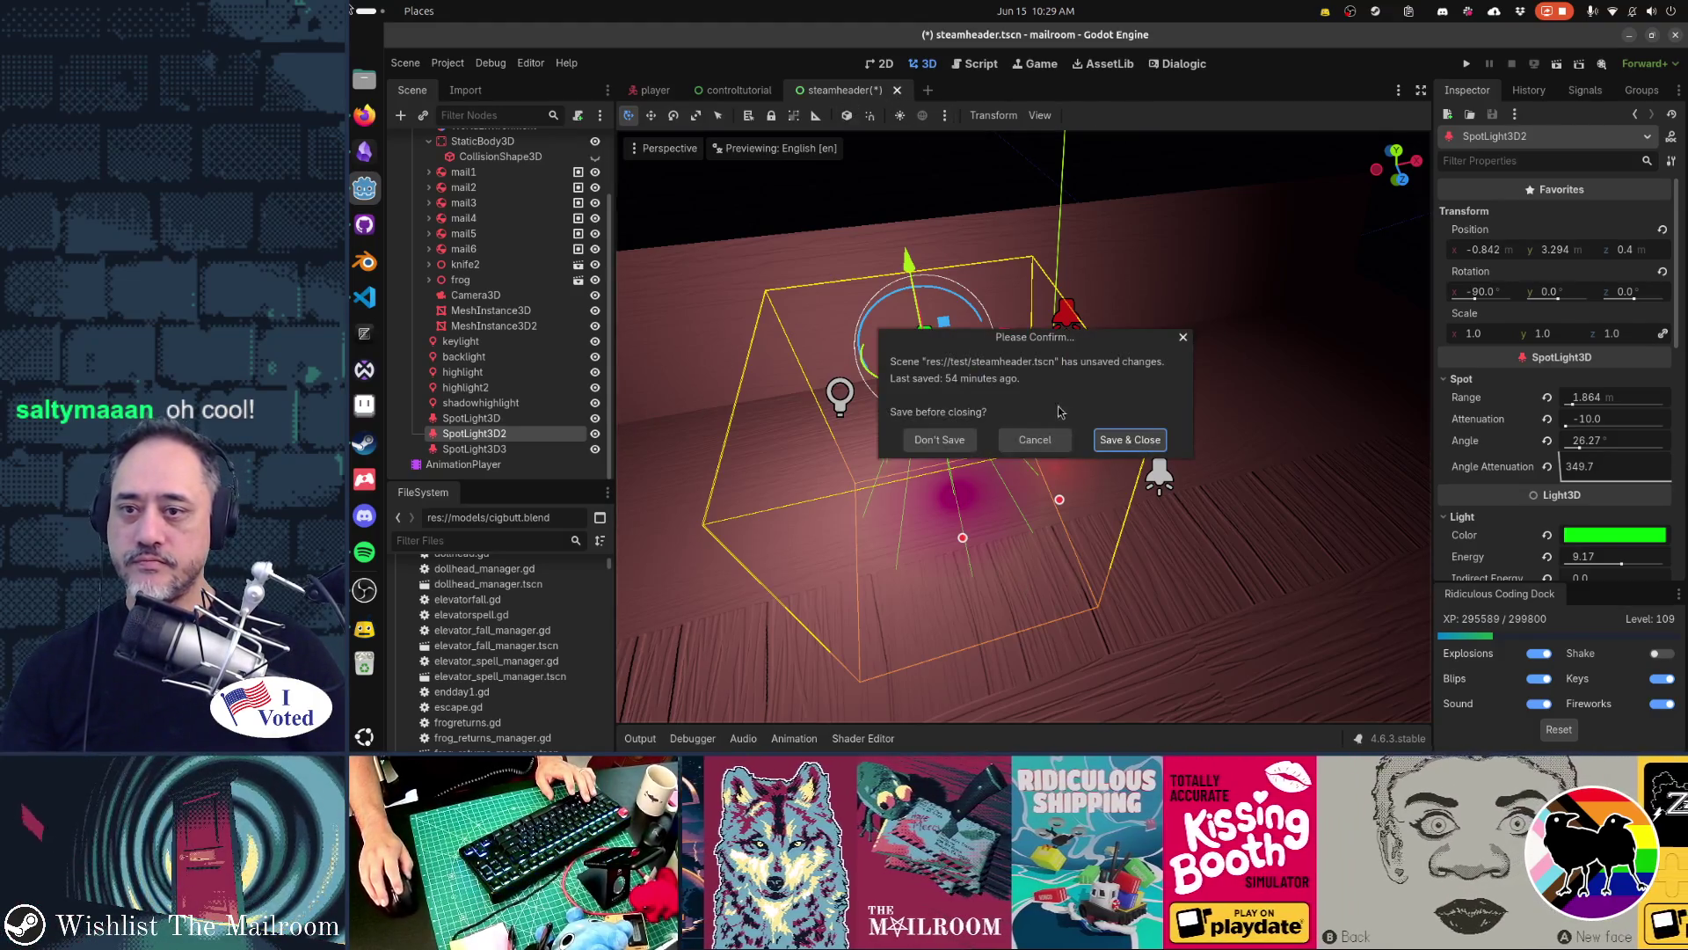
{"action": "left_click", "coordinate": [1131, 440]}
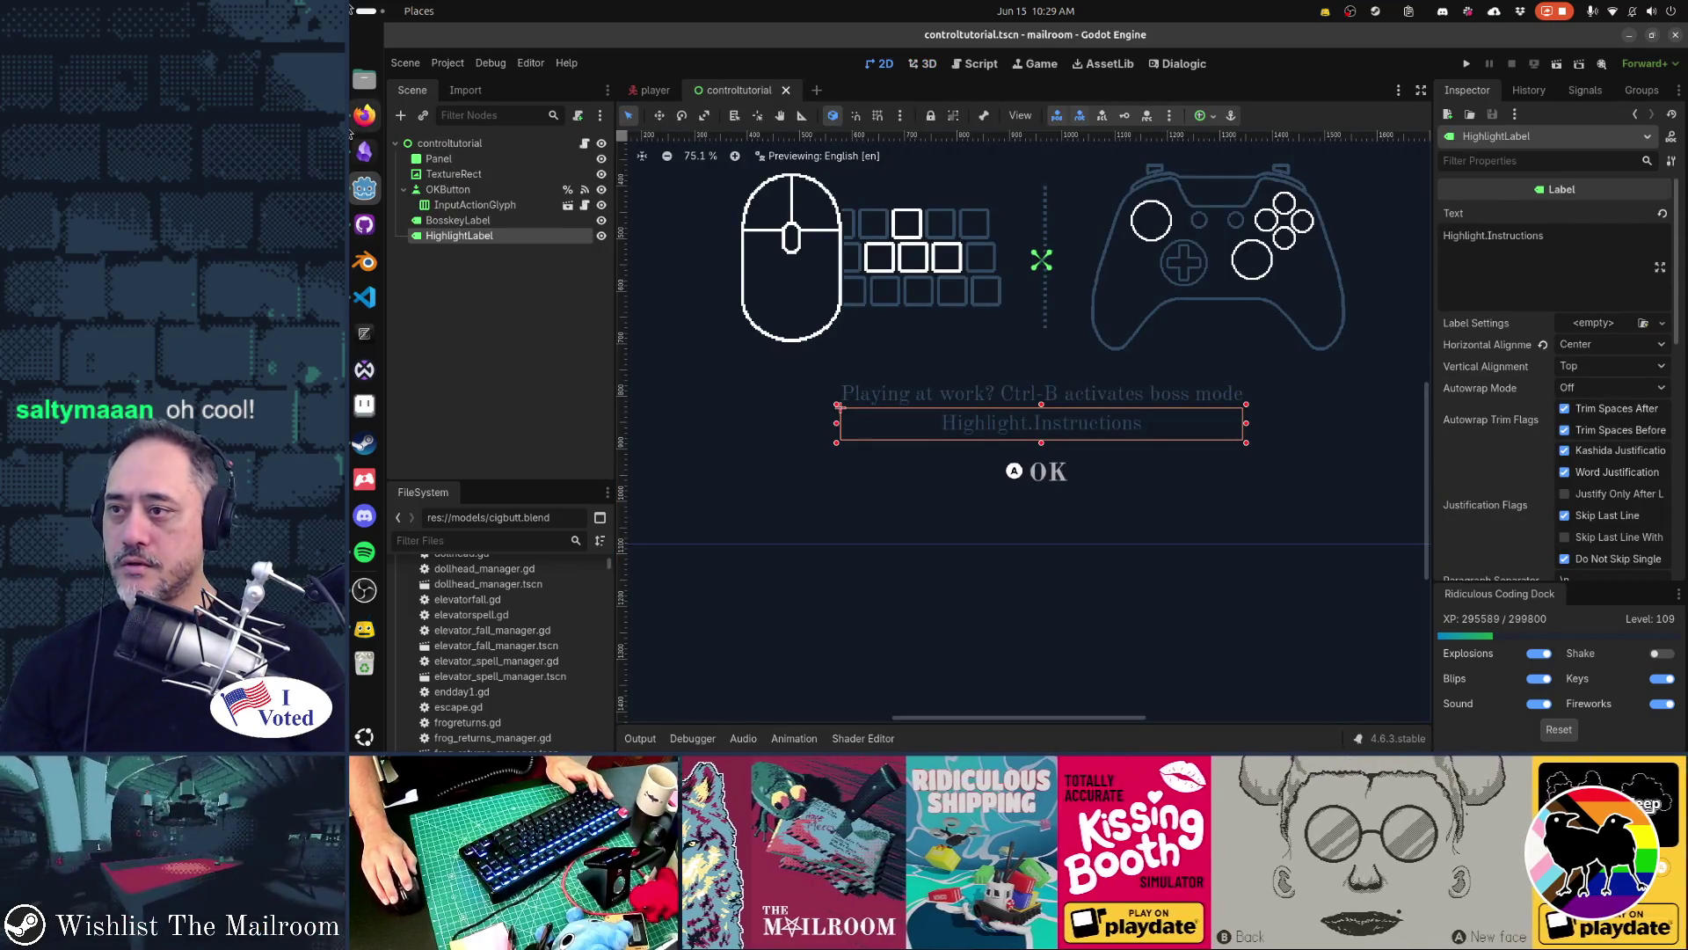
{"action": "key", "text": "alt+Tab"}
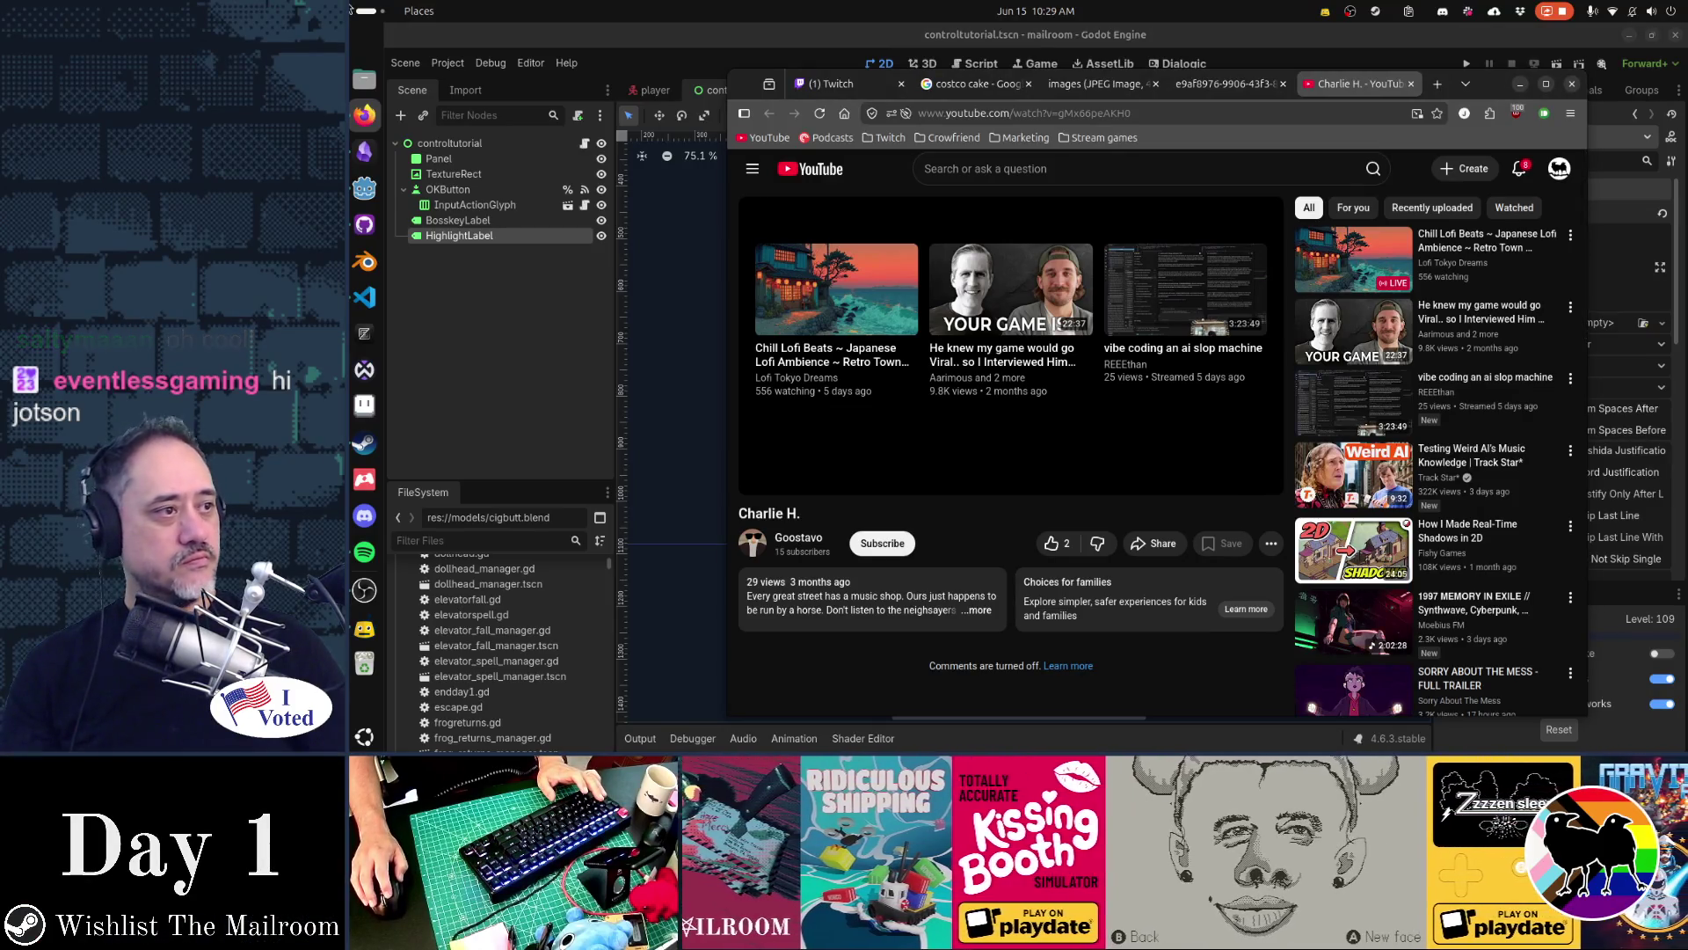
{"action": "key", "text": "super+h"}
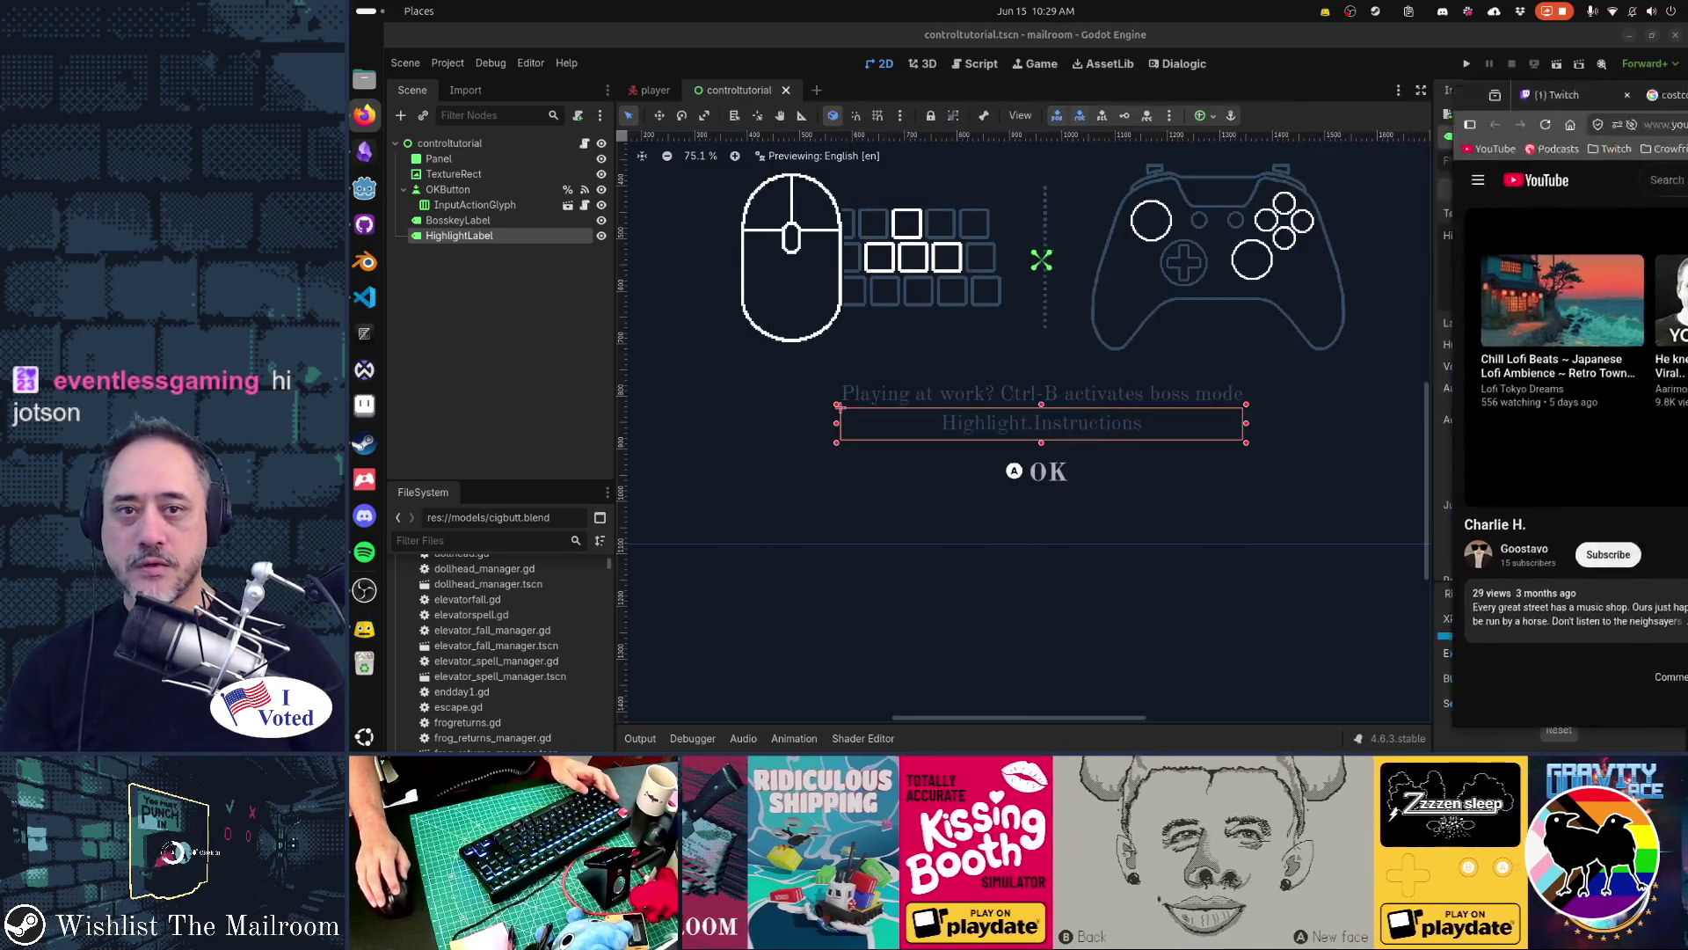